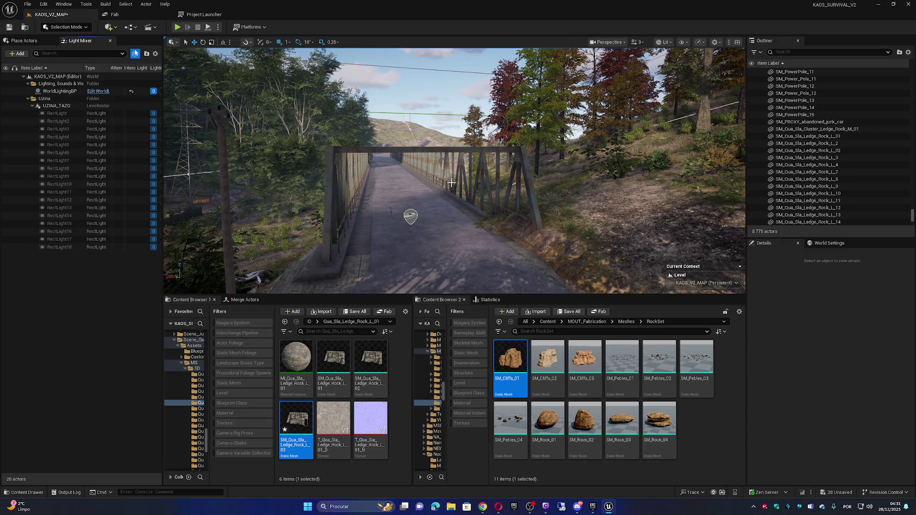
Select the BP_Road_Creator3 road, filter its Details, and uncheck the Trash option.
left_click_drag(451, 183, 434, 167)
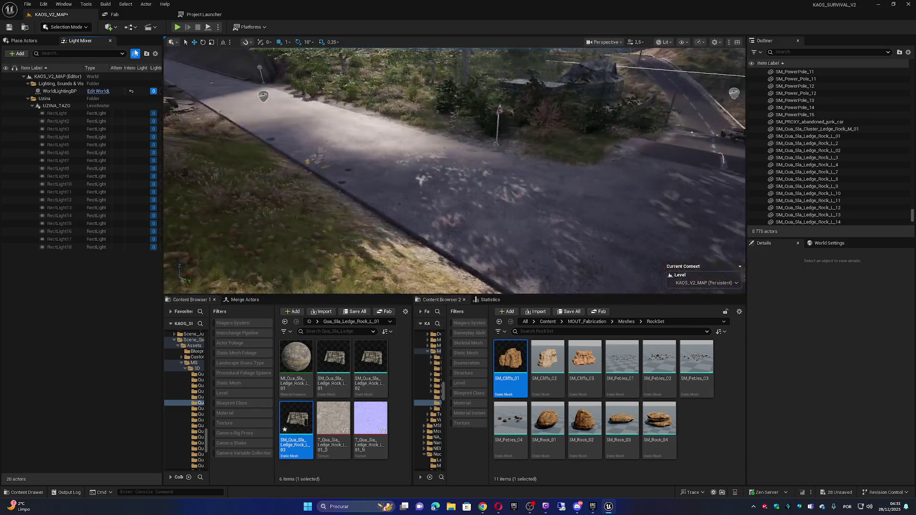
left_click(446, 196)
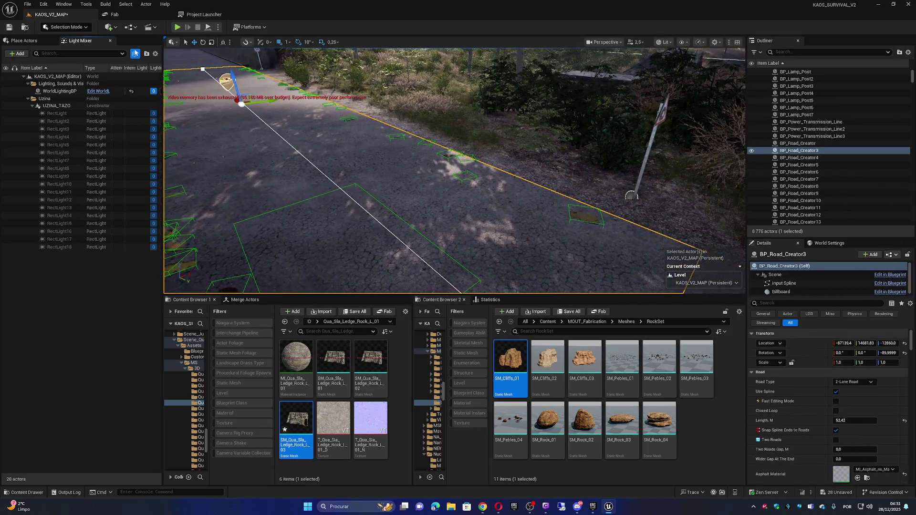
left_click(776, 303)
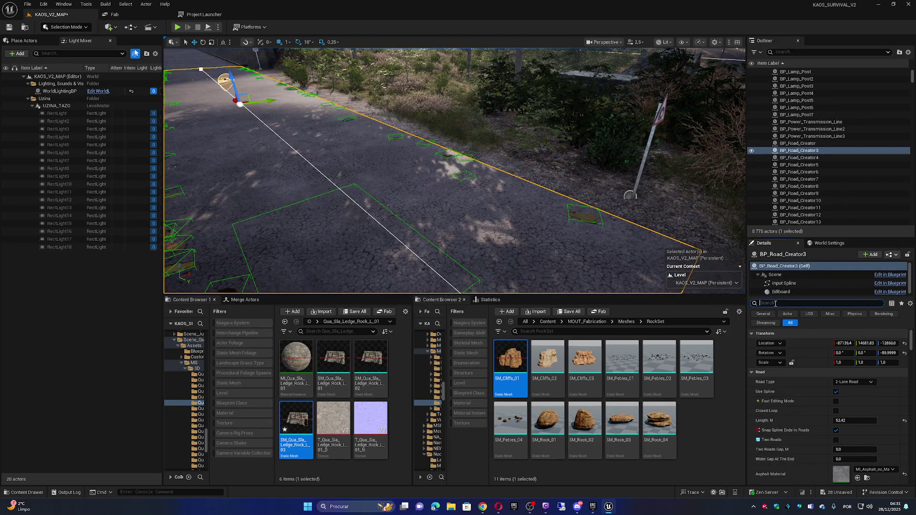
type("tras")
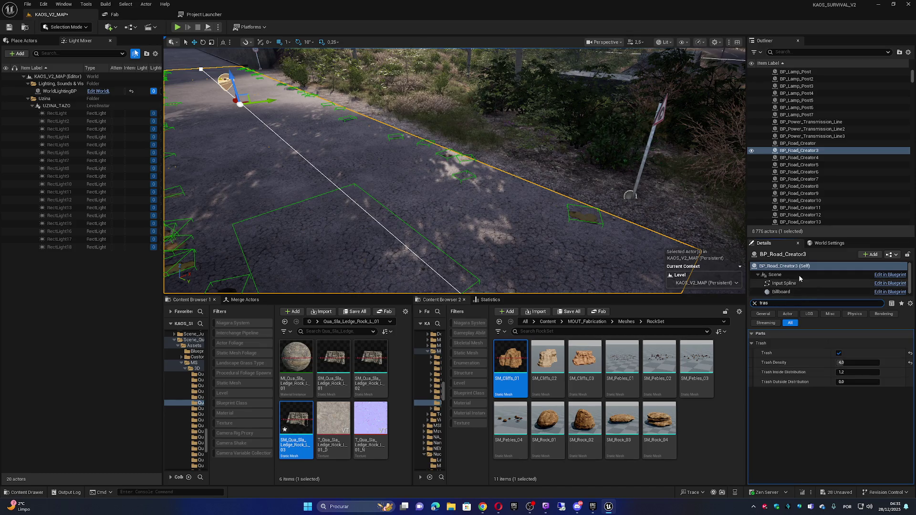
left_click(839, 353)
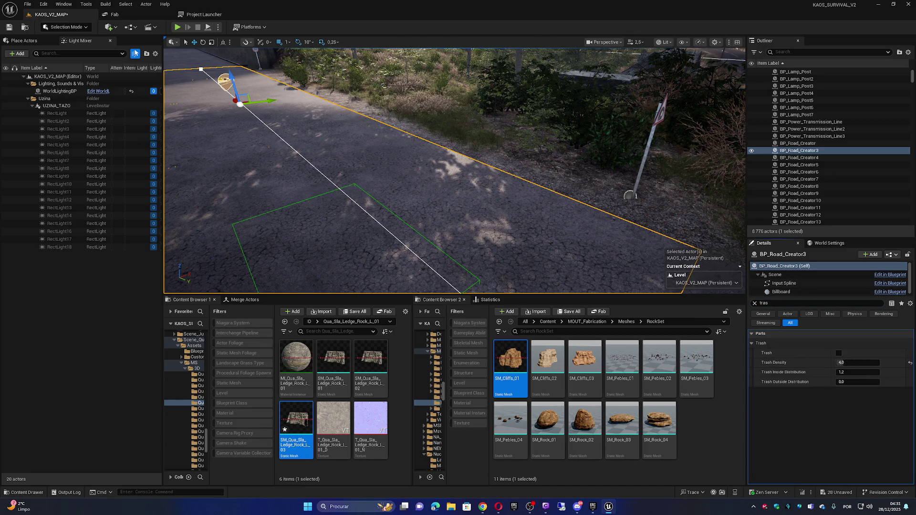
key("Up")
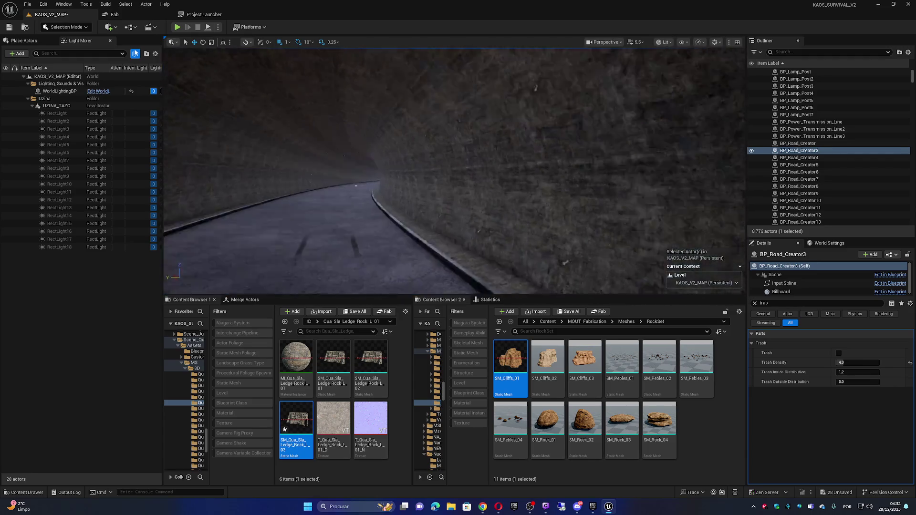
key("w")
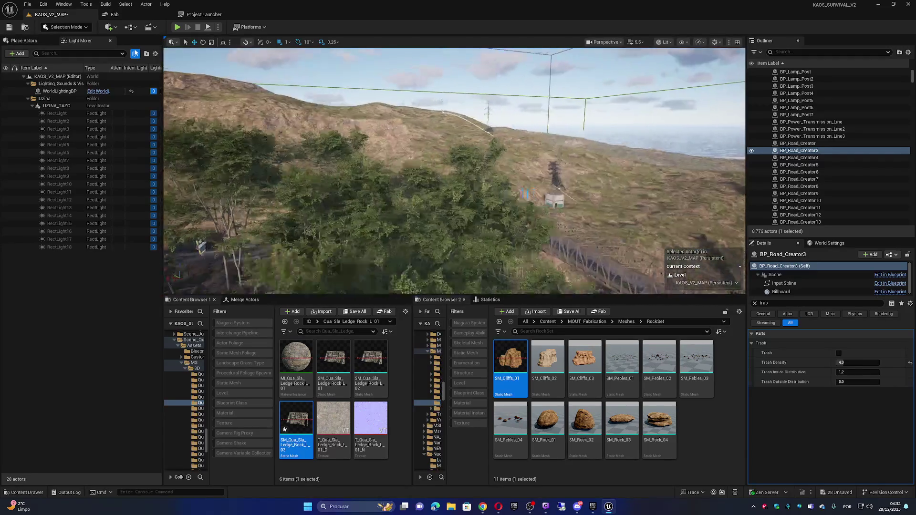
scroll(454, 171, "down", 1)
key("w")
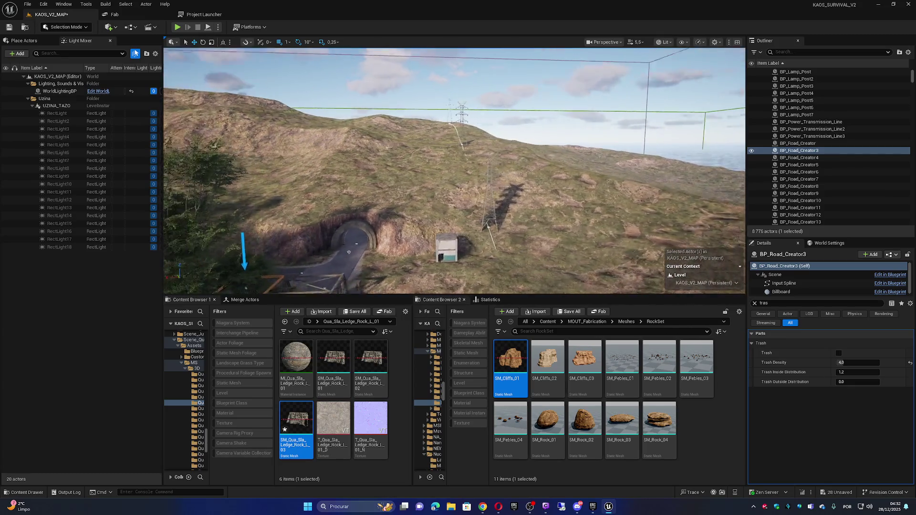
scroll(454, 171, "down", 2)
key("w")
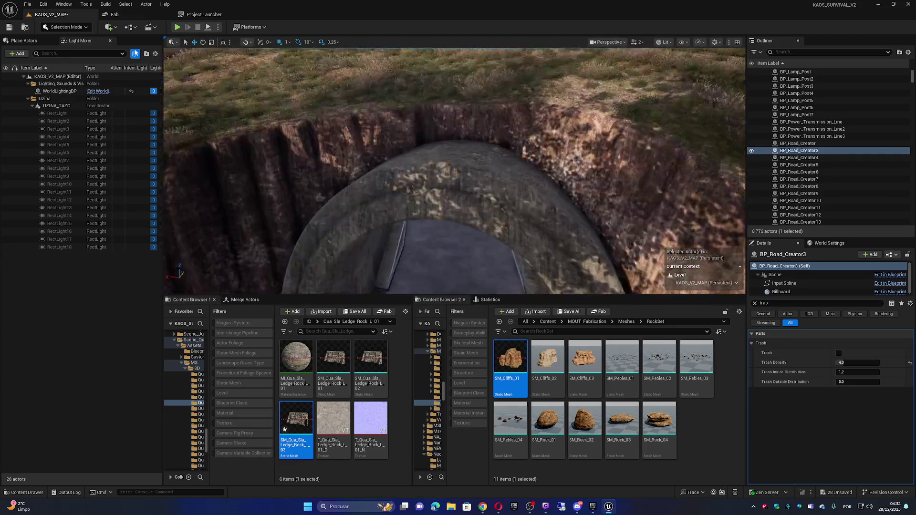
scroll(454, 171, "down", 1)
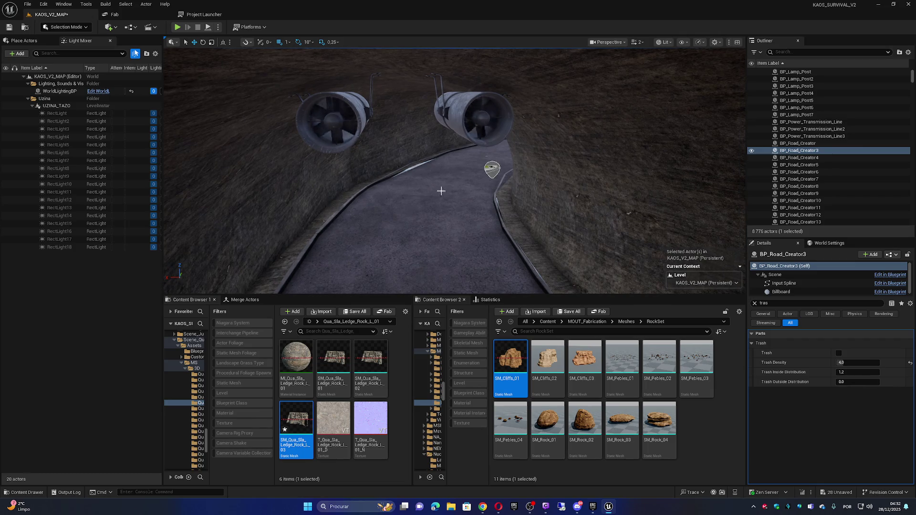
Select the tunnel road BP_Road_Creator17 and a spline point, flying along to frame it.
left_click(467, 180)
key("w")
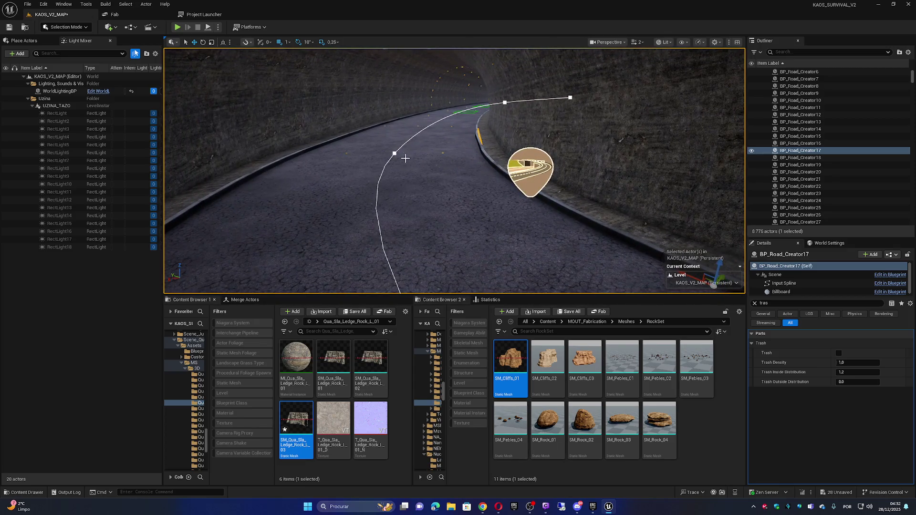
left_click(393, 151)
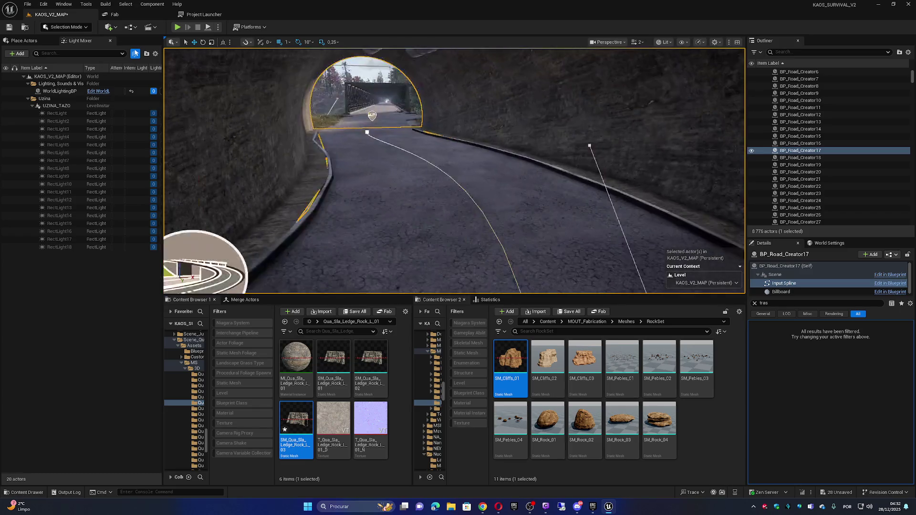
key("w")
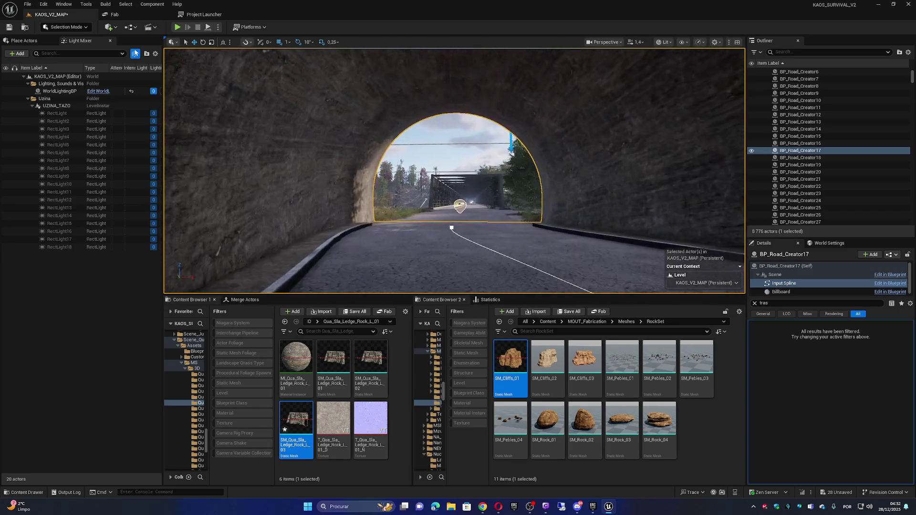
key("f")
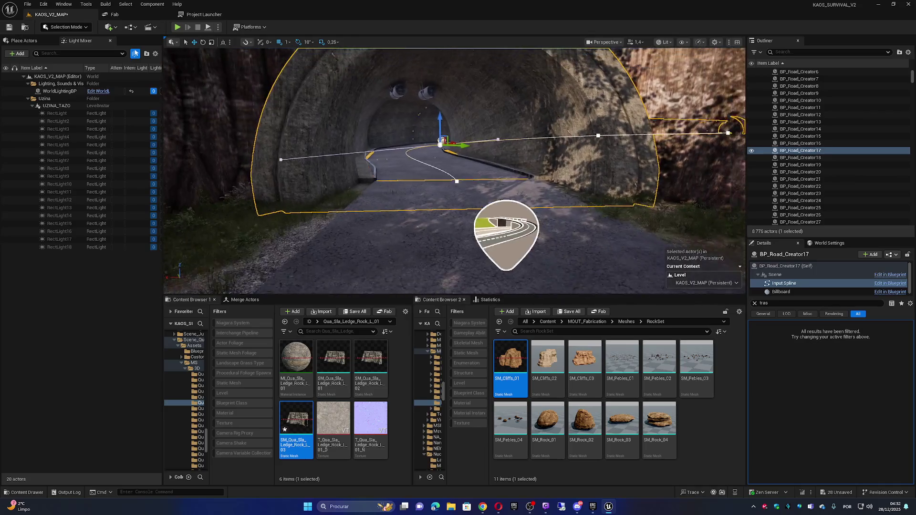
Back out above the tunnel entrance and switch the editor to Landscape mode.
key("s")
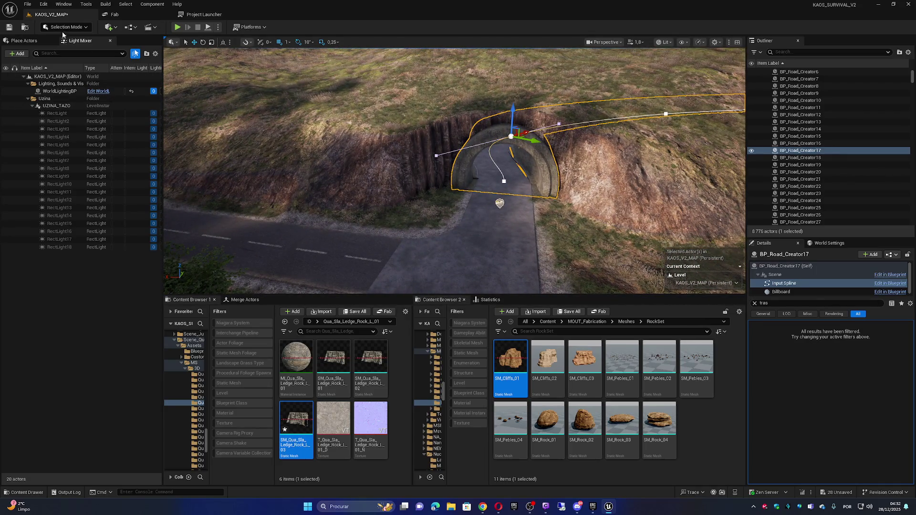
left_click(64, 27)
left_click(64, 47)
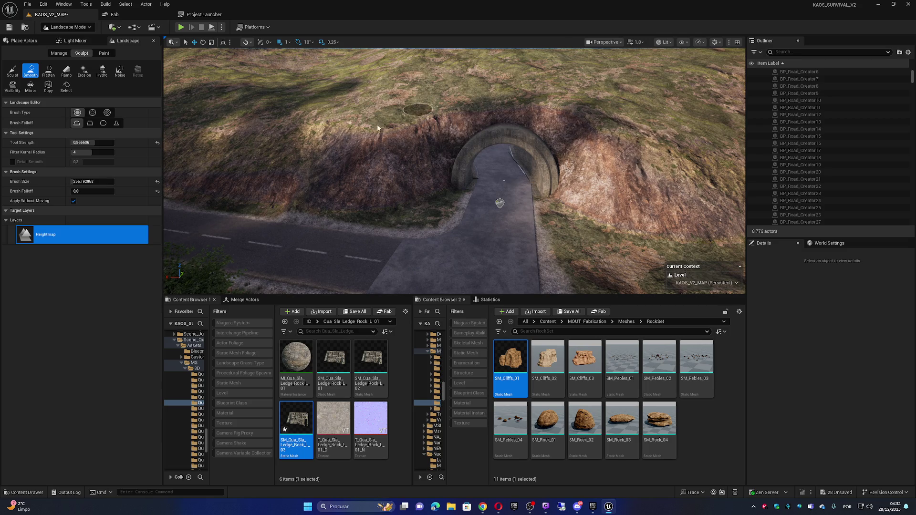
Survey the truss bridge, river and hillside, then bring up the editor modes list.
key("w")
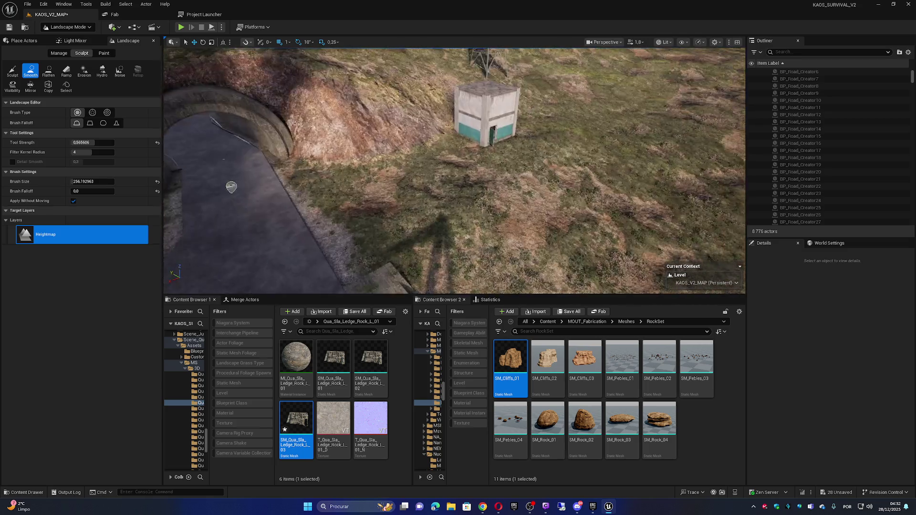
key("s")
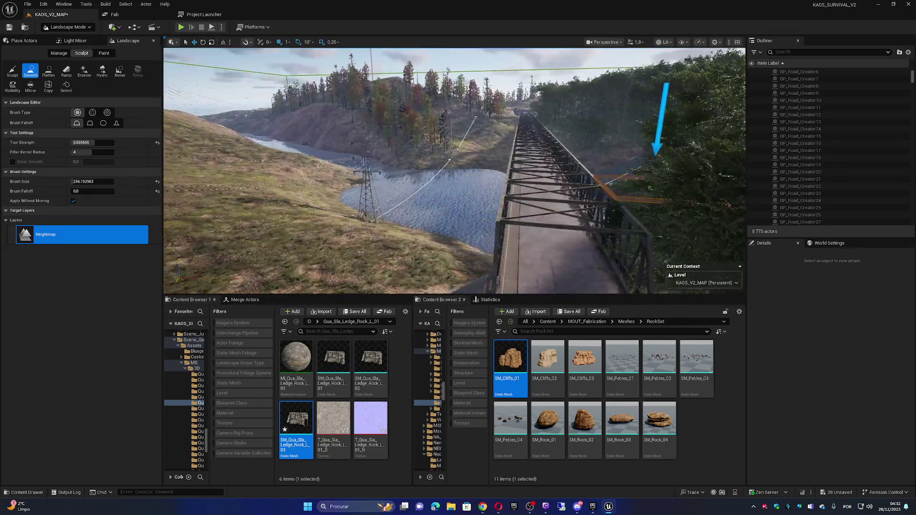
key("a")
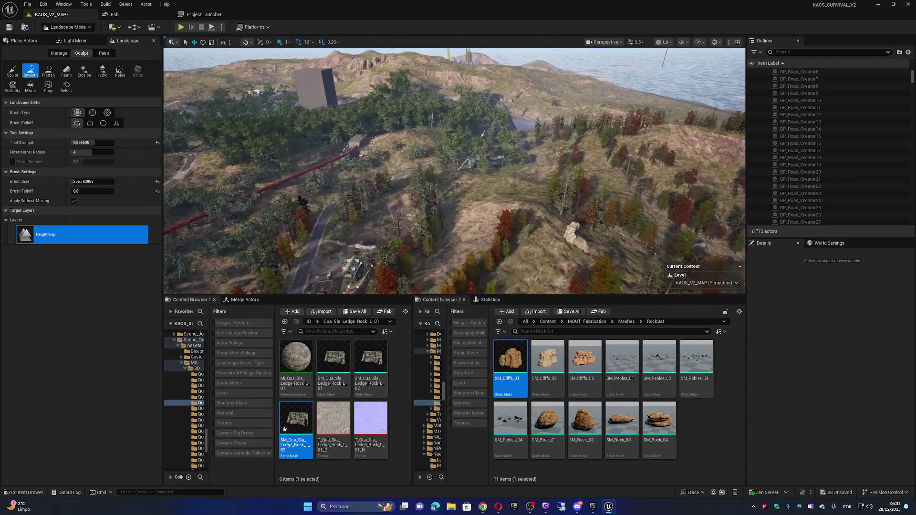
left_click(67, 27)
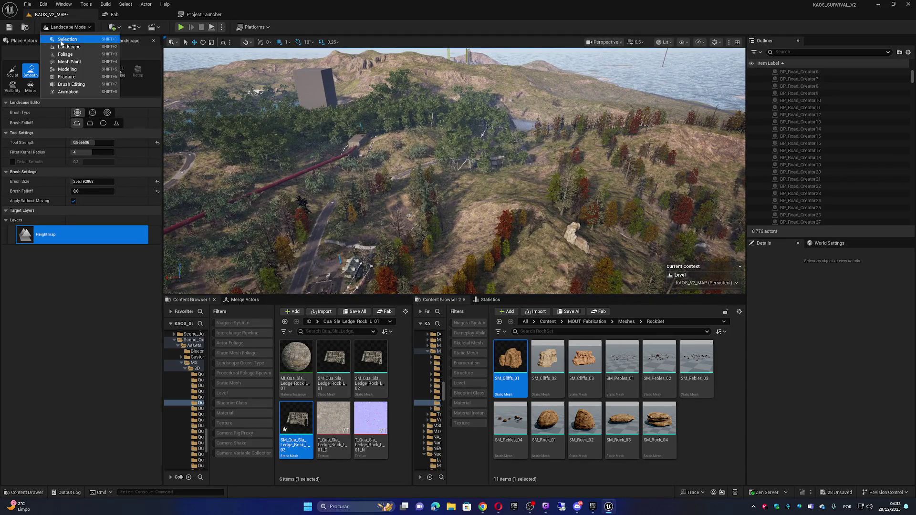
Return from Landscape mode to Selection mode and fly down toward the hills.
left_click(62, 37)
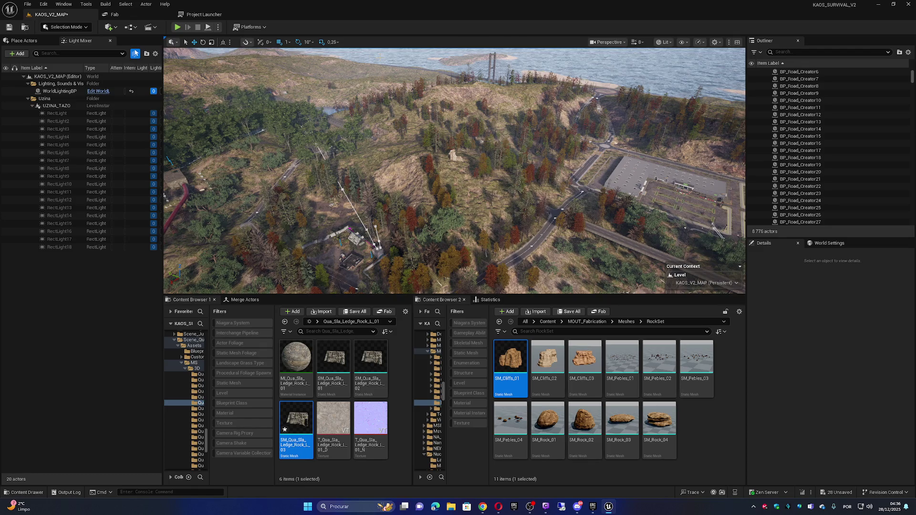
left_click_drag(483, 175, 483, 143)
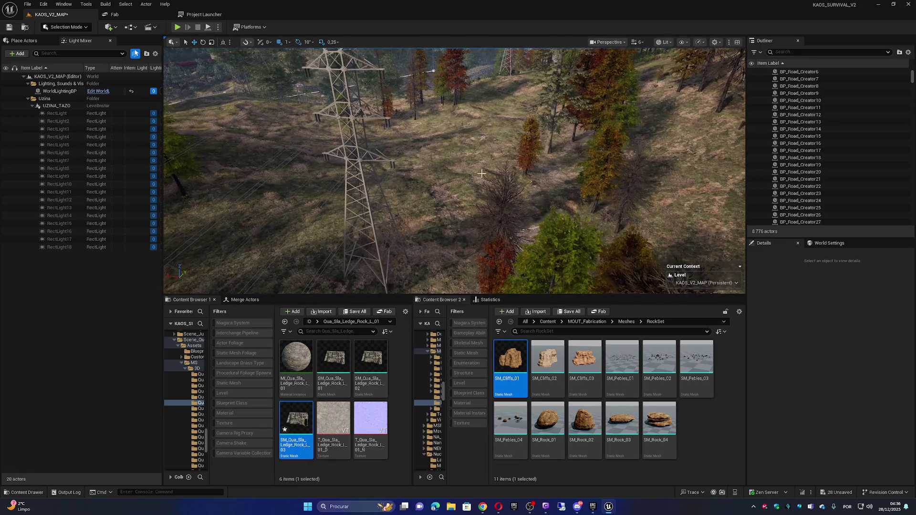
Switch the editor to Landscape mode over the pylon hillside.
left_click(76, 27)
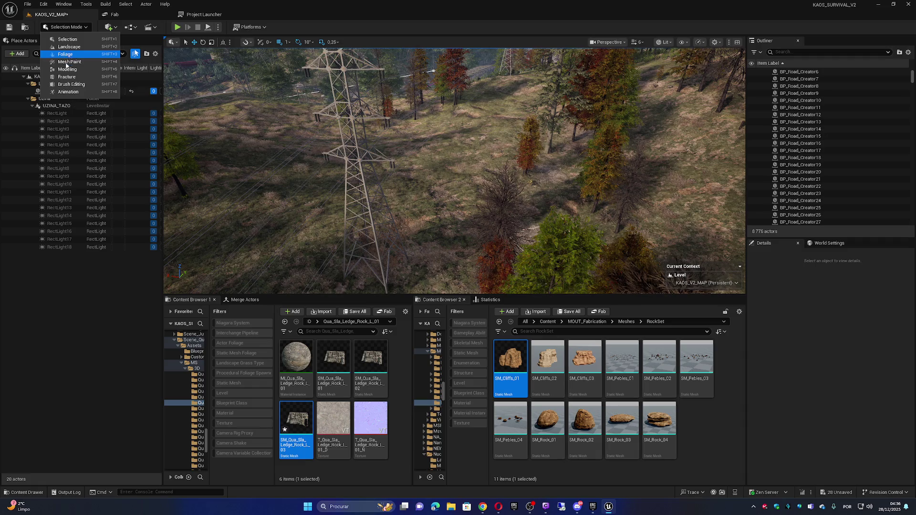
left_click(71, 48)
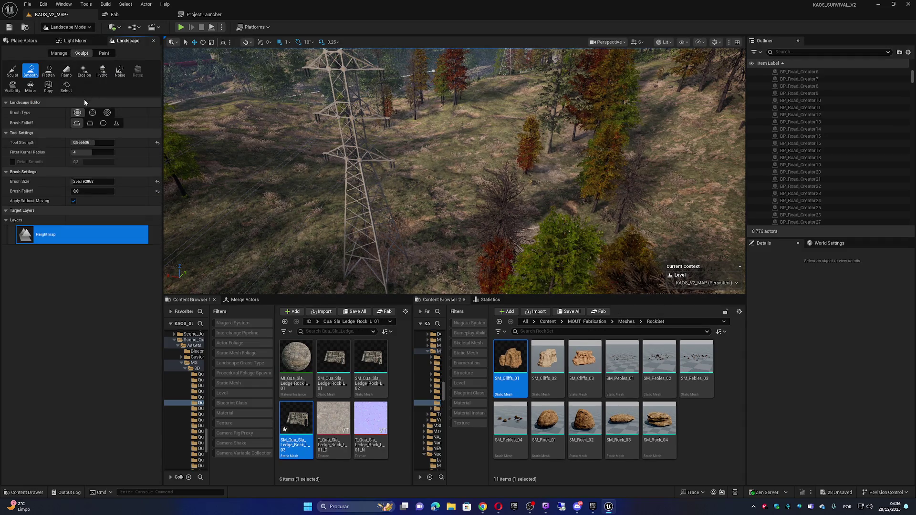
Switch to landscape Paint, choose the Mud layer, and enlarge the brush to about 390.
left_click(104, 53)
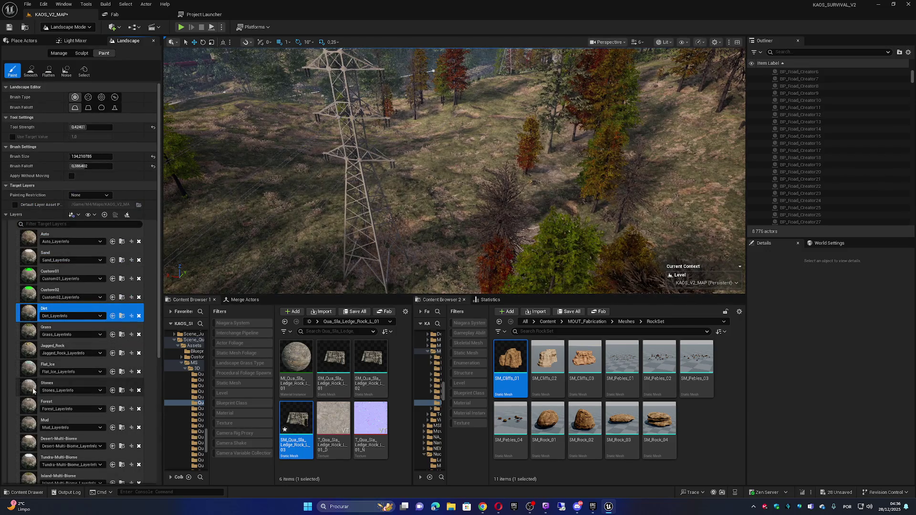
left_click(32, 418)
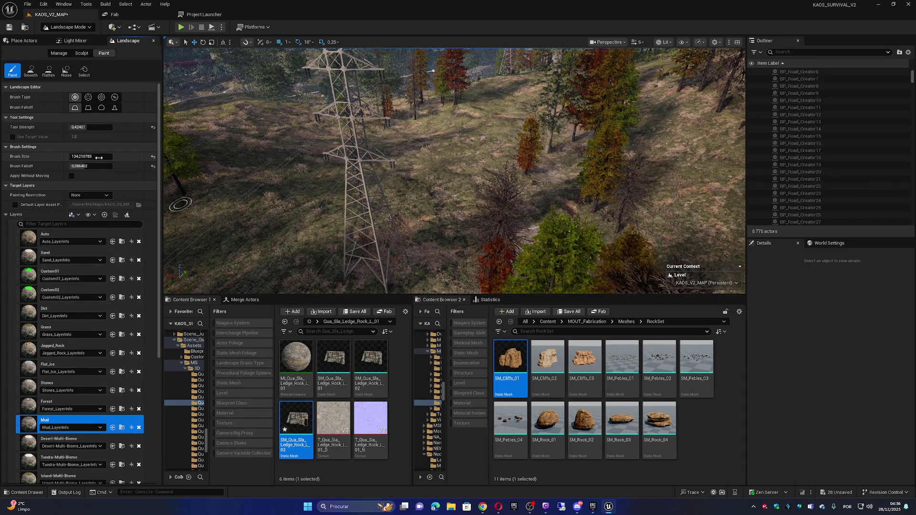
left_click_drag(77, 156, 133, 156)
Paint Mud over the terrain near the pylon.
mouse_move(307, 268)
left_mouse_down()
mouse_move(372, 190)
mouse_move(355, 121)
mouse_move(375, 193)
mouse_move(435, 191)
left_mouse_up()
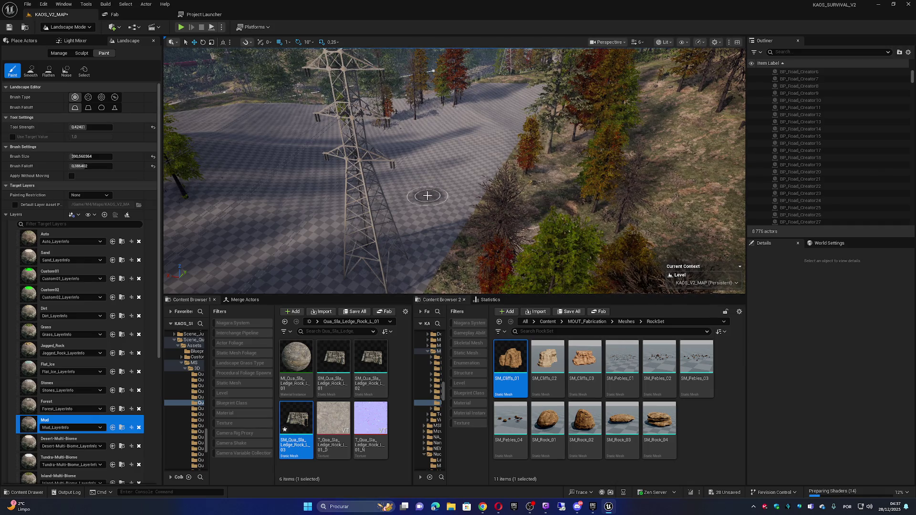
scroll(427, 197, "up", 5)
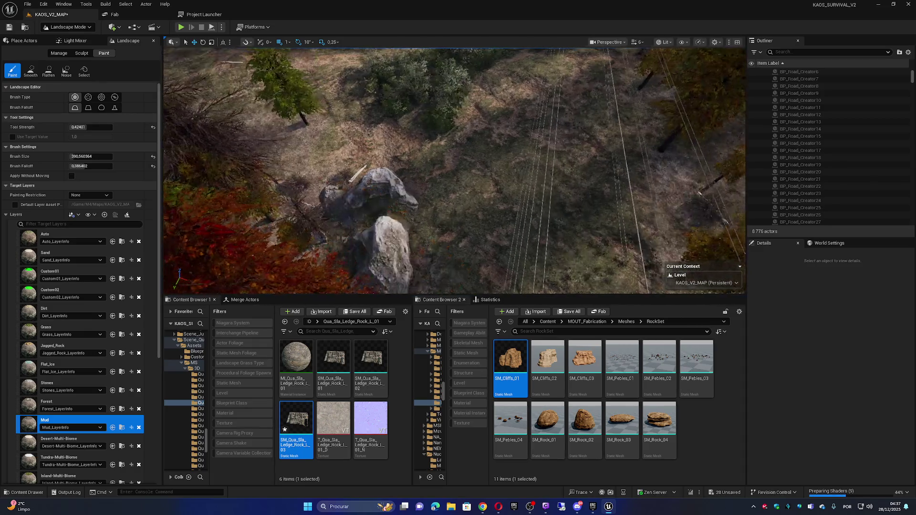
scroll(454, 171, "down", 1)
scroll(455, 171, "up", 2)
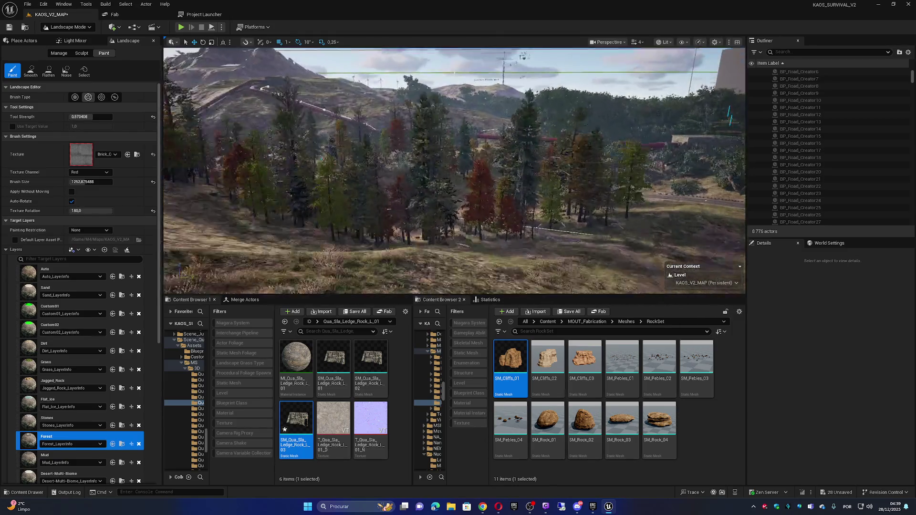
Paint the Forest layer onto the ground beneath the trees and look over the hillside.
left_click_drag(460, 150, 460, 150)
left_click(492, 156)
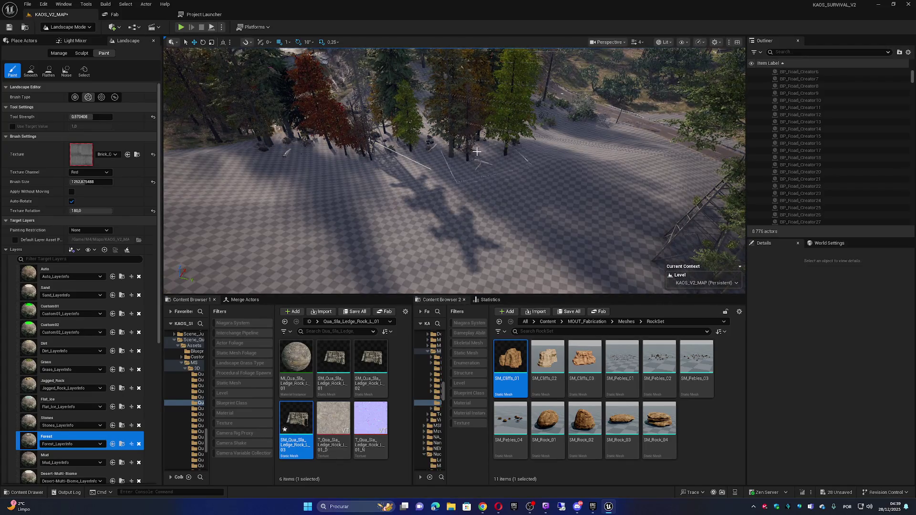
left_click_drag(494, 166, 481, 196)
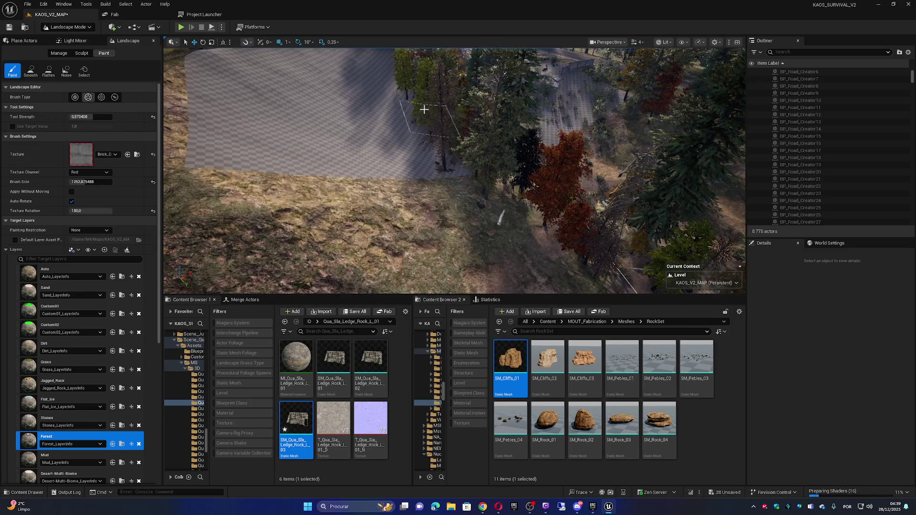
left_click_drag(472, 201, 472, 201)
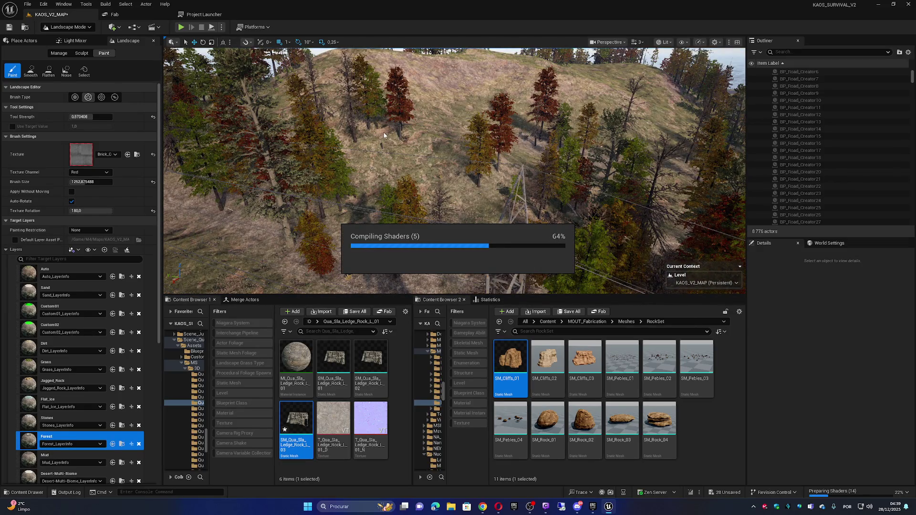
left_click_drag(384, 133, 362, 143)
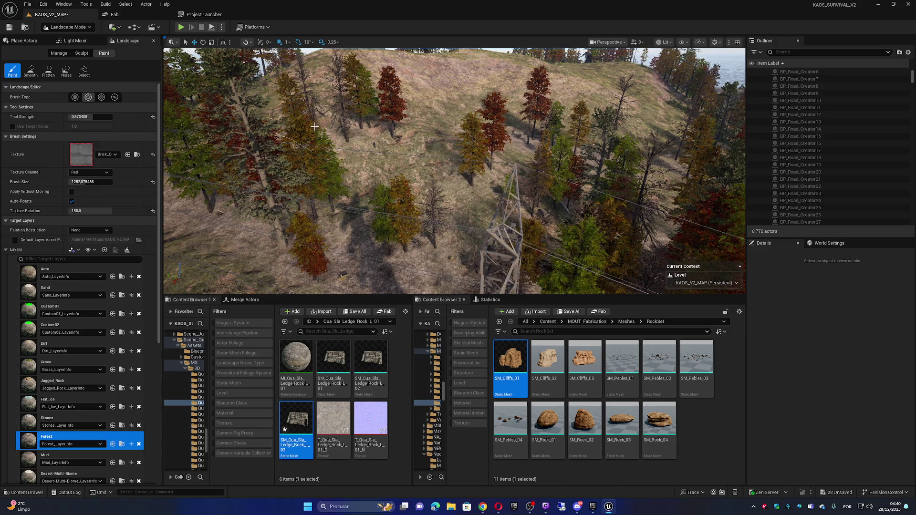
scroll(471, 170, "up", 10)
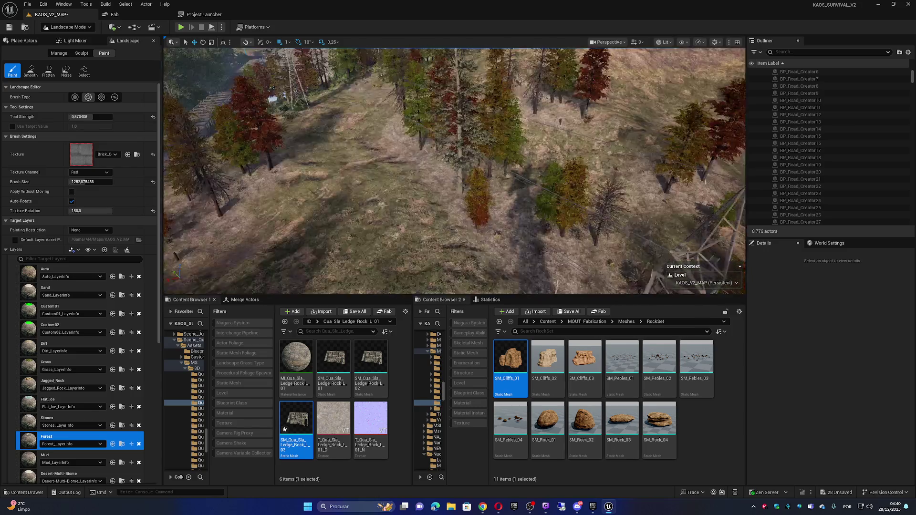
scroll(454, 171, "down", 10)
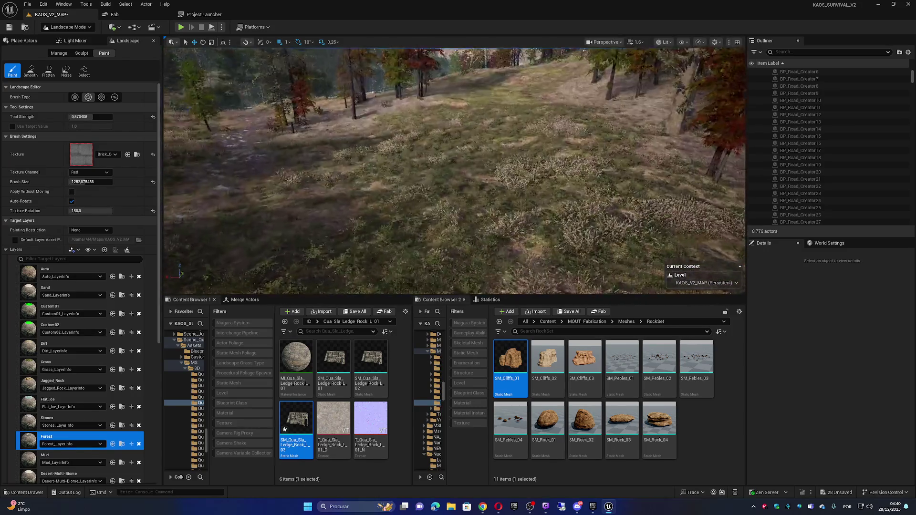
left_click_drag(506, 226, 491, 226)
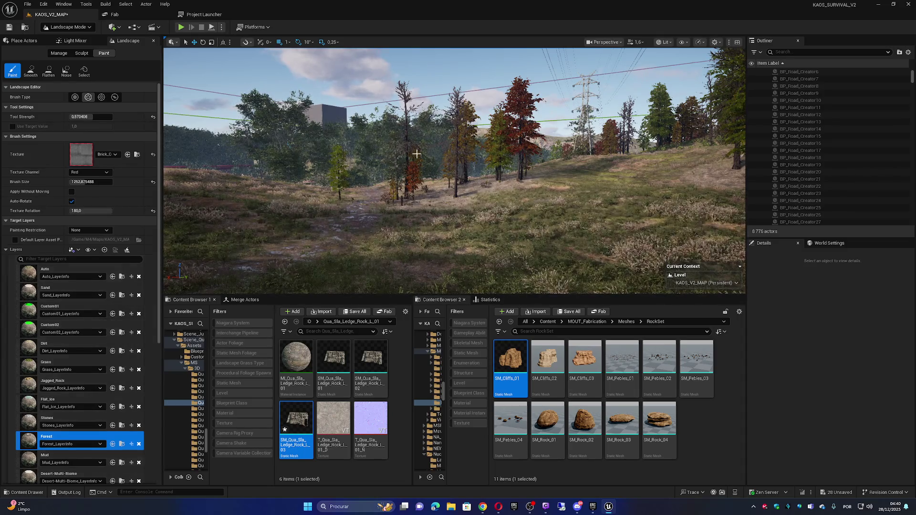
Fly down into the treeline and select the Grass paint layer.
key("w")
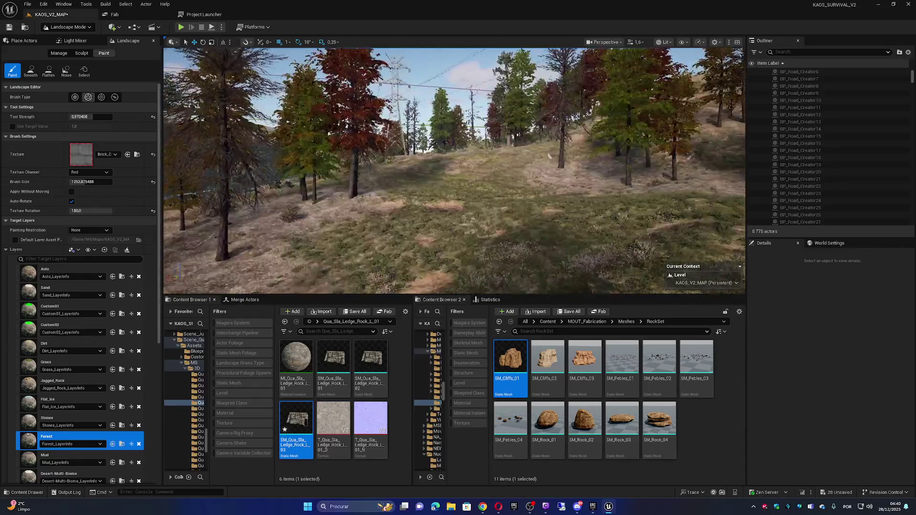
key("w")
key("s")
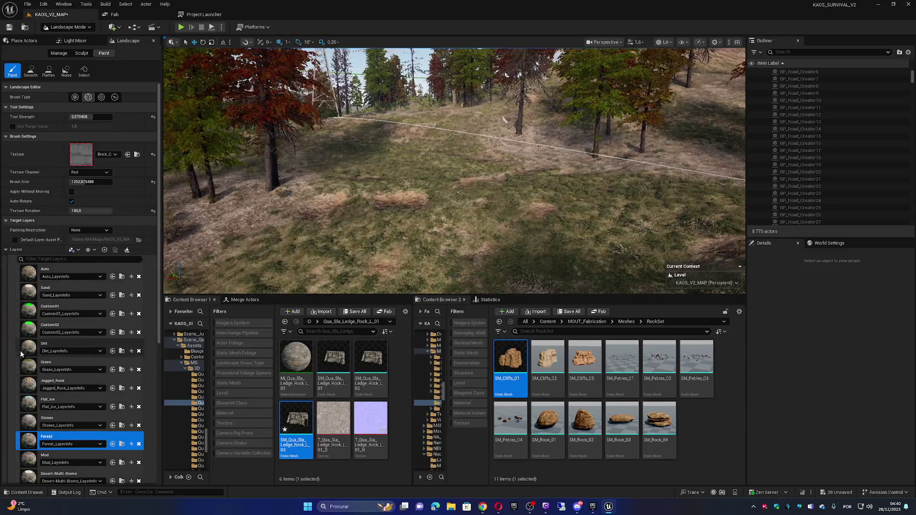
left_click(32, 366)
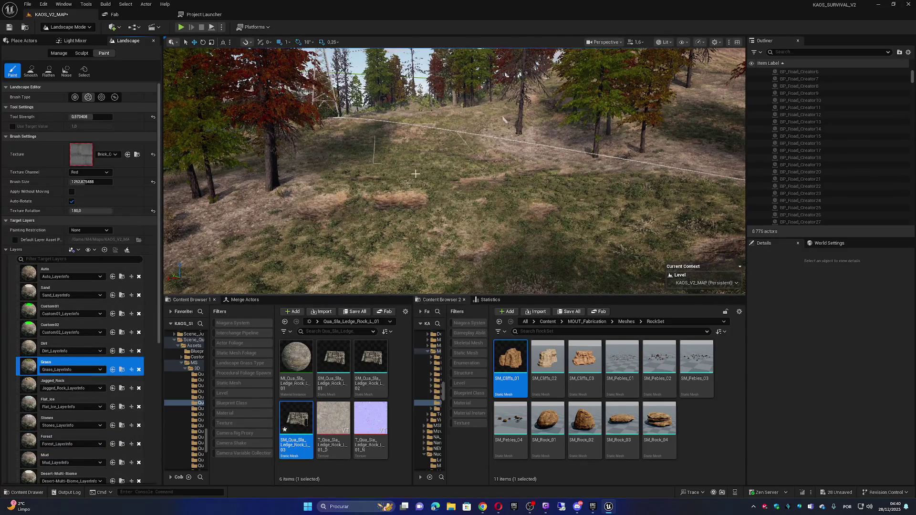
Paint Grass onto the open ground in front of the trees.
left_click(430, 185)
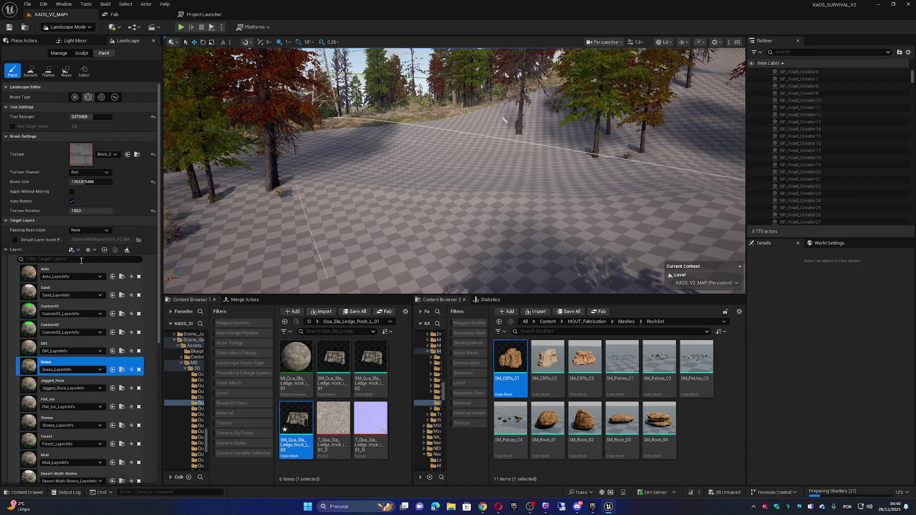
left_click(84, 30)
Switch to Foliage mode and select every foliage type in the palette.
left_click(74, 54)
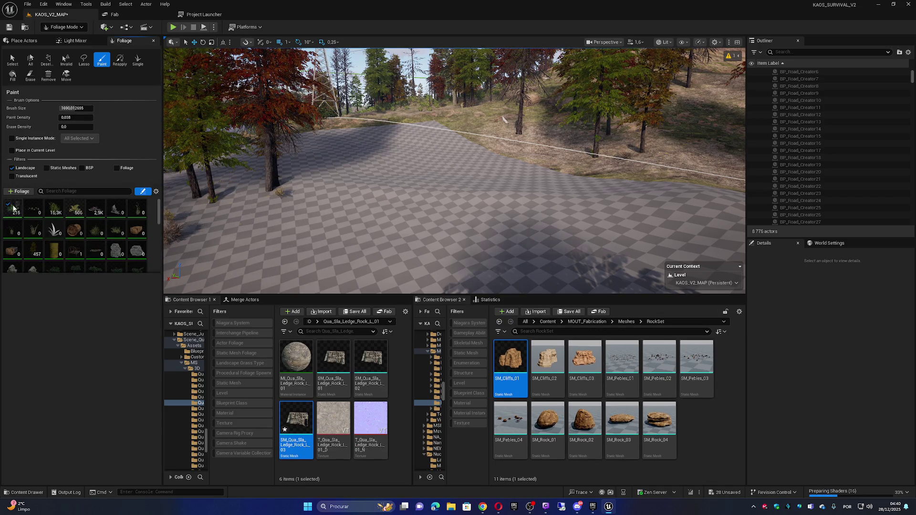
left_click(13, 210)
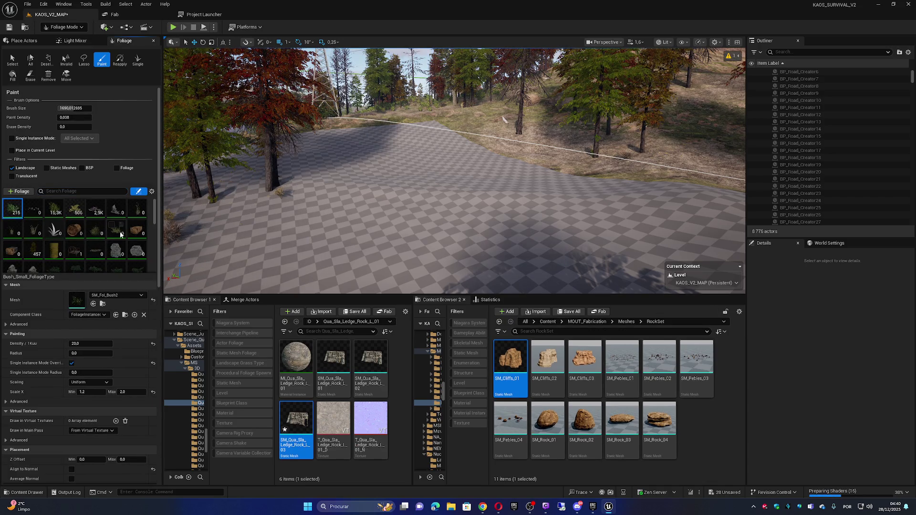
left_click_drag(155, 217, 155, 257)
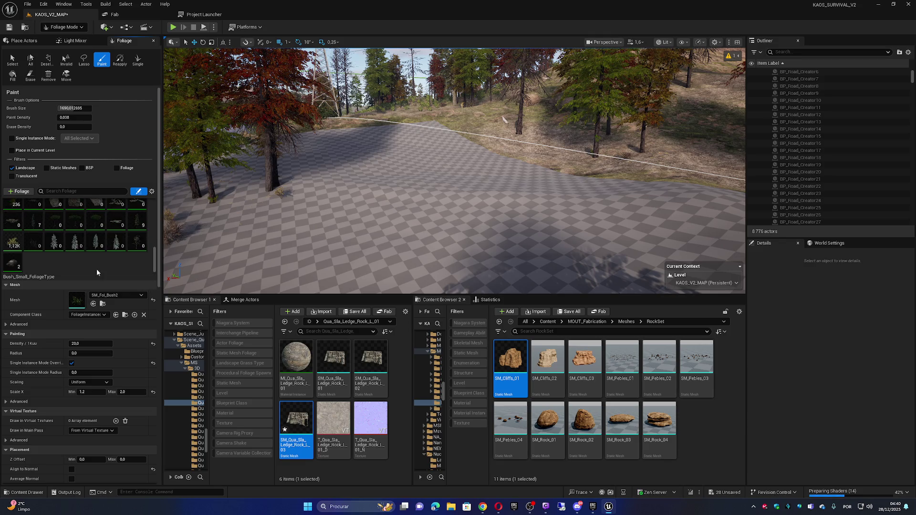
left_click(9, 259, "shift")
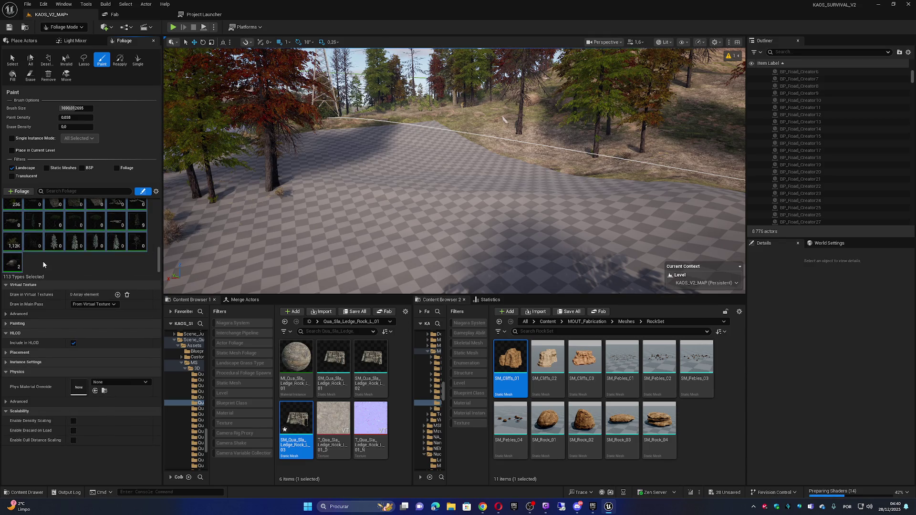
Search the foliage palette, trying 'pine2', then 'pine', then 'flo'.
left_click(76, 190)
type("p")
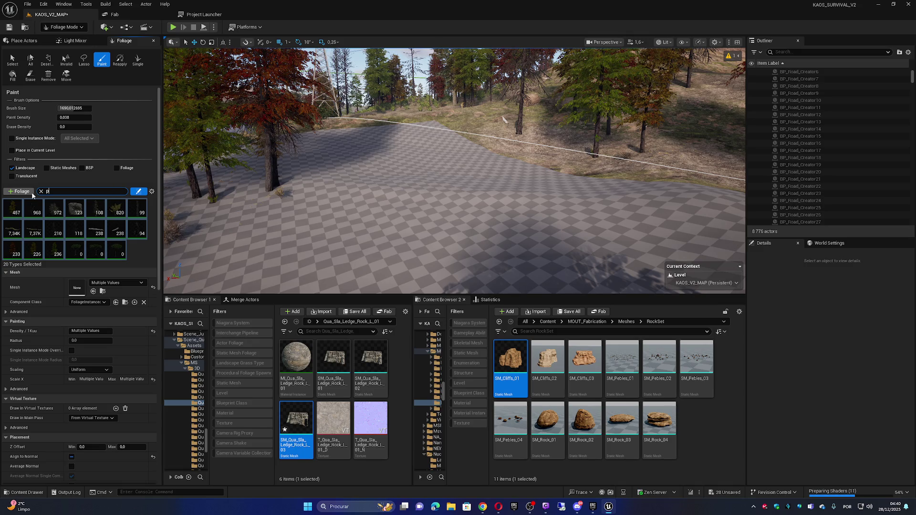
type("ine2")
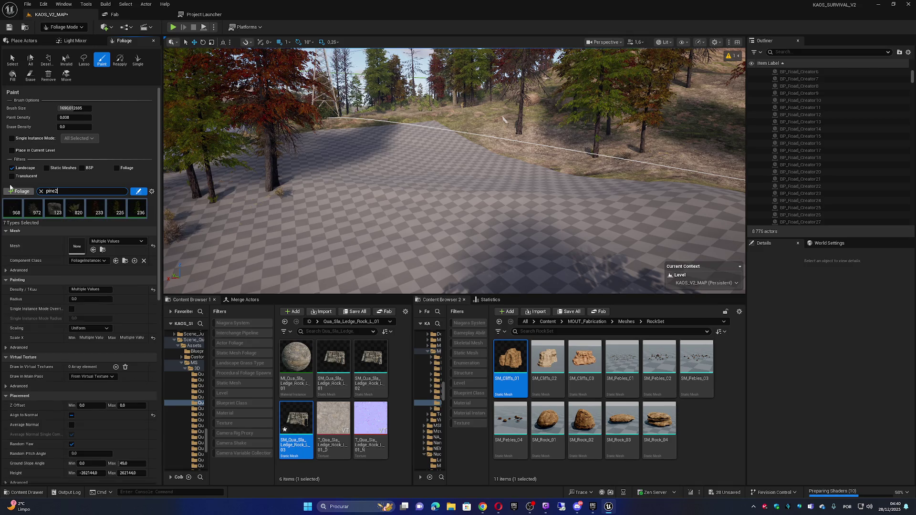
left_click(39, 190)
type("pine")
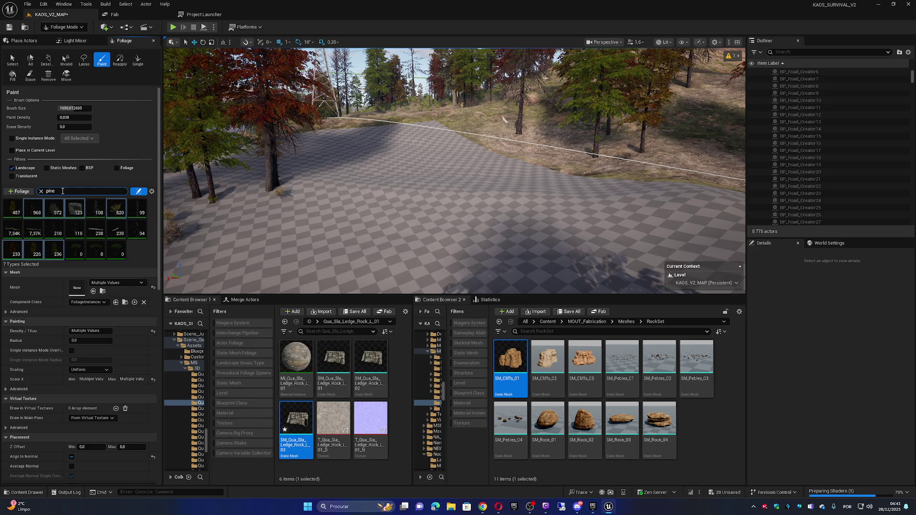
left_click(35, 191)
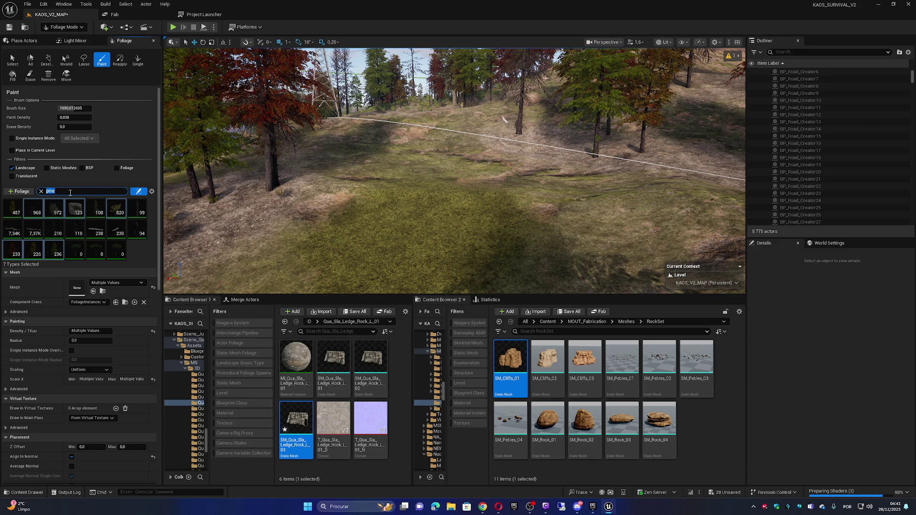
type("flo")
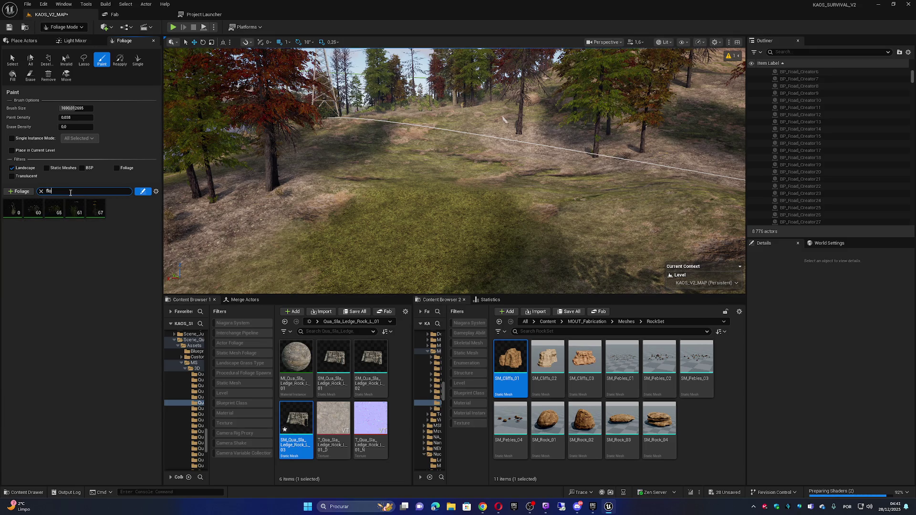
Select all five flower foliage types and paint them onto the nearby grassy ground.
left_click(12, 208)
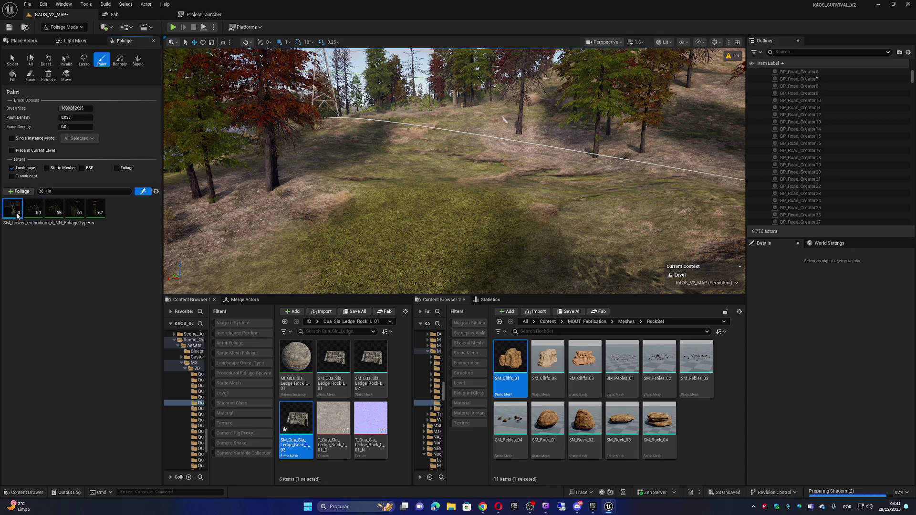
left_click(88, 206, "shift")
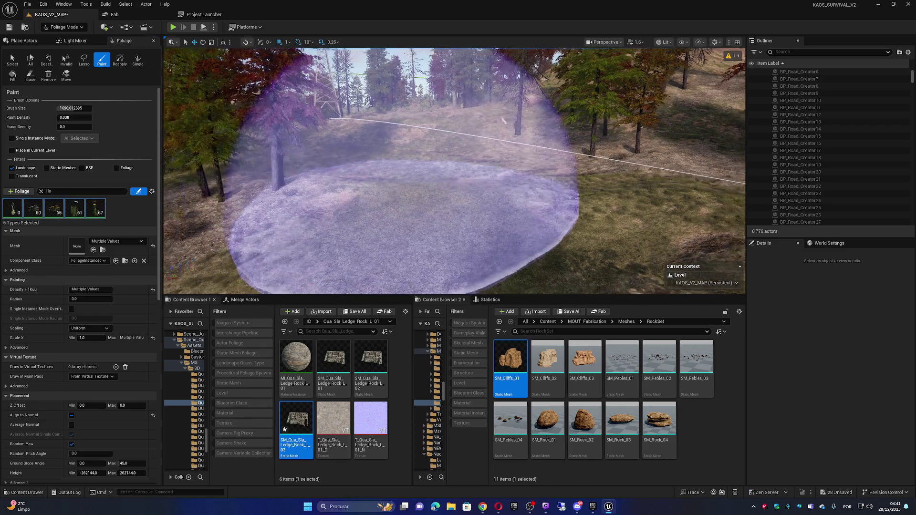
left_click(449, 162)
left_click_drag(449, 160, 444, 151)
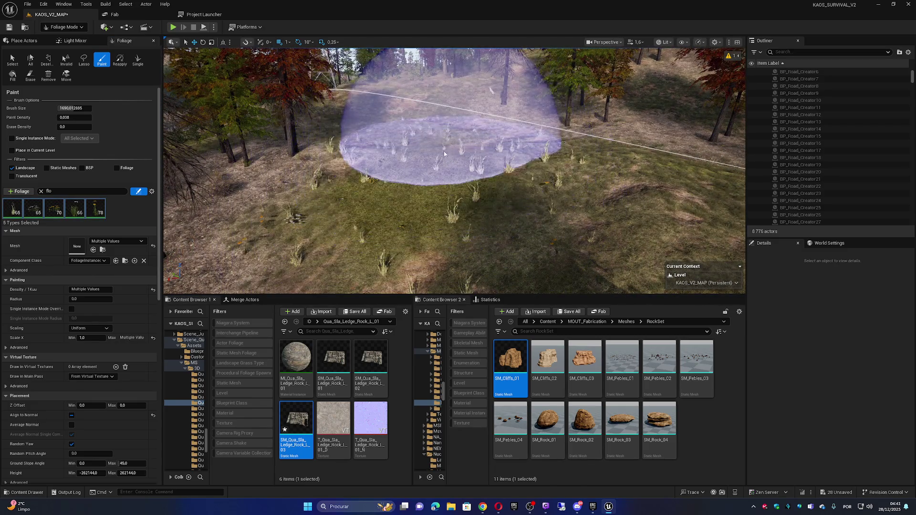
Paint flower foliage across the hillside below and beside the pylon.
key("w")
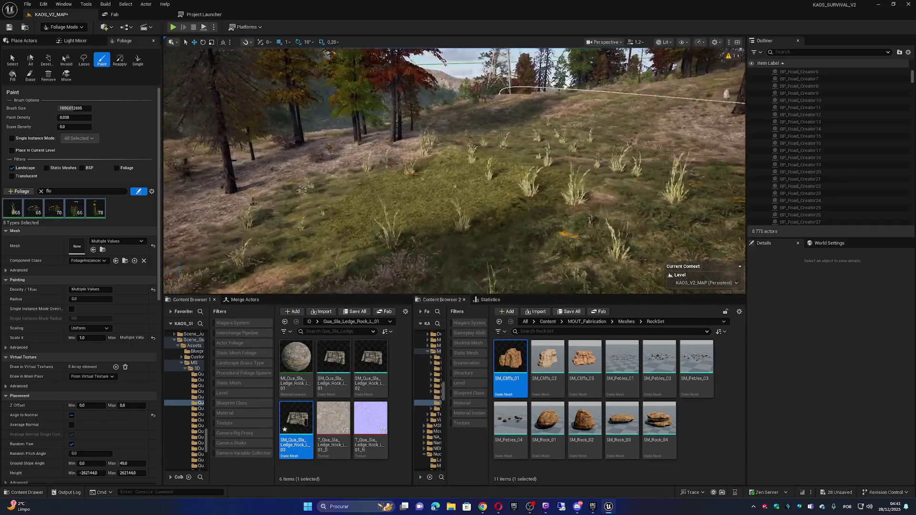
key("s")
scroll(455, 170, "up", 2)
key("w")
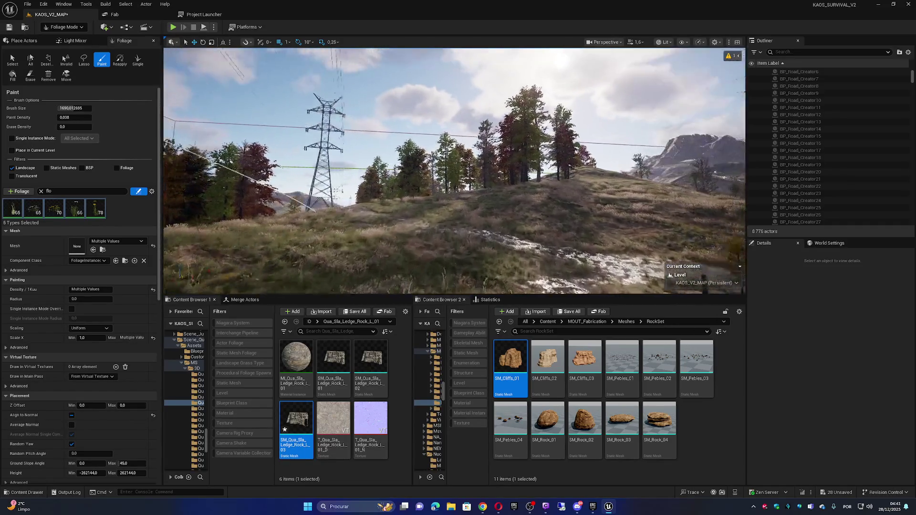
left_click(350, 212)
key("w")
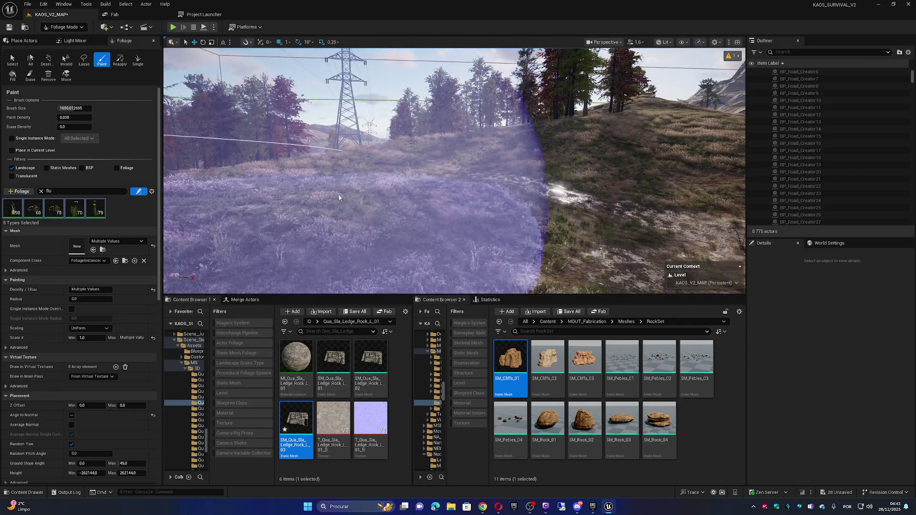
key("w")
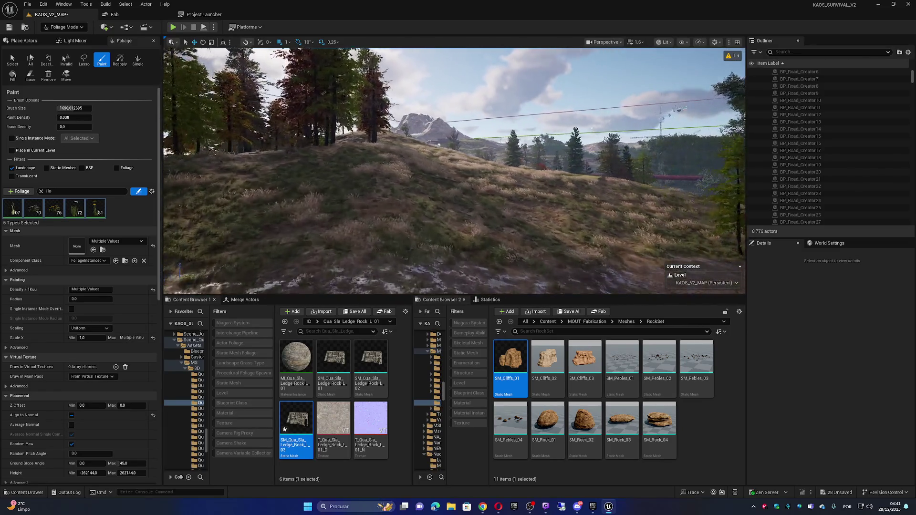
mouse_move(306, 200)
left_mouse_down()
mouse_move(382, 186)
mouse_move(525, 203)
mouse_move(358, 186)
mouse_move(485, 188)
mouse_move(468, 188)
left_mouse_up()
Paint flowers across the grassy slope beneath the stand of autumn trees.
key("w")
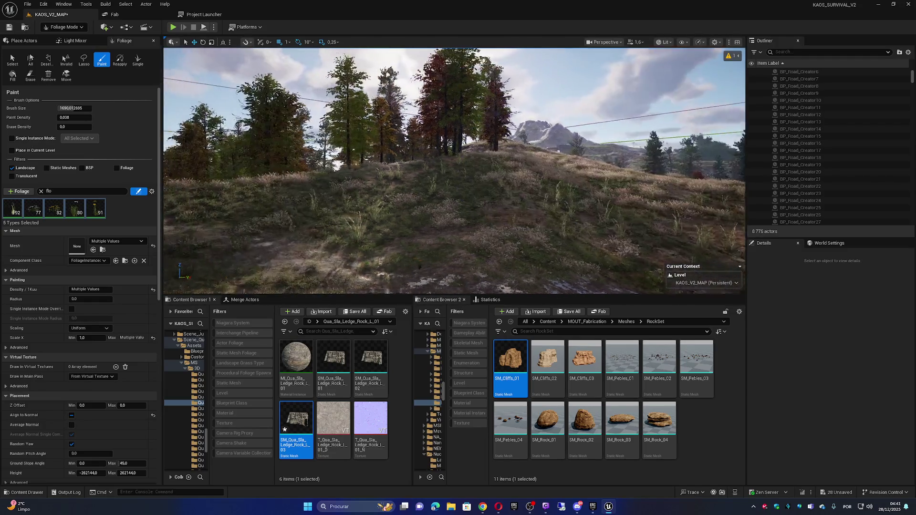
key("w")
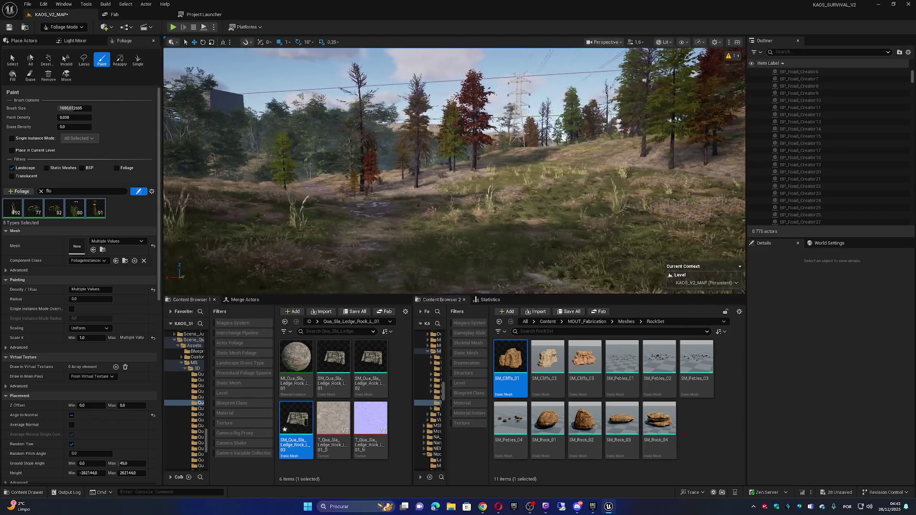
key("w")
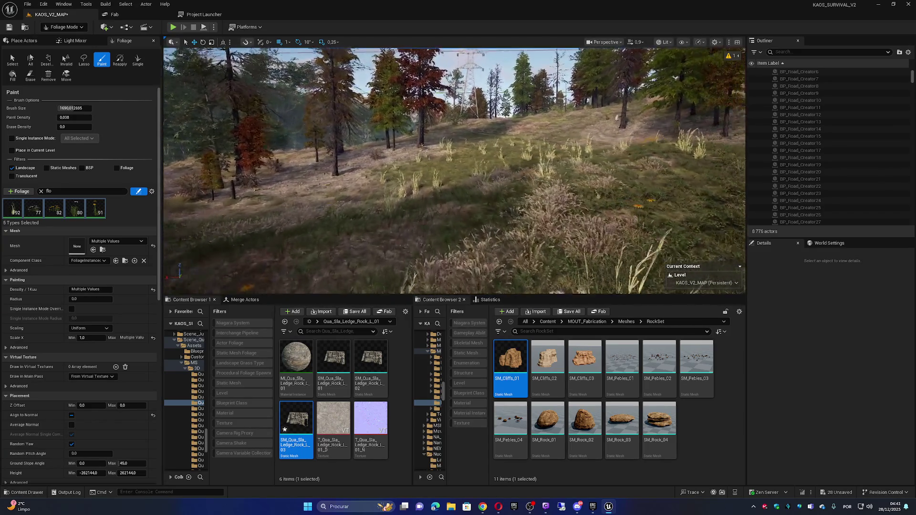
scroll(454, 171, "down", 1)
key("w")
scroll(454, 171, "up", 2)
key("w")
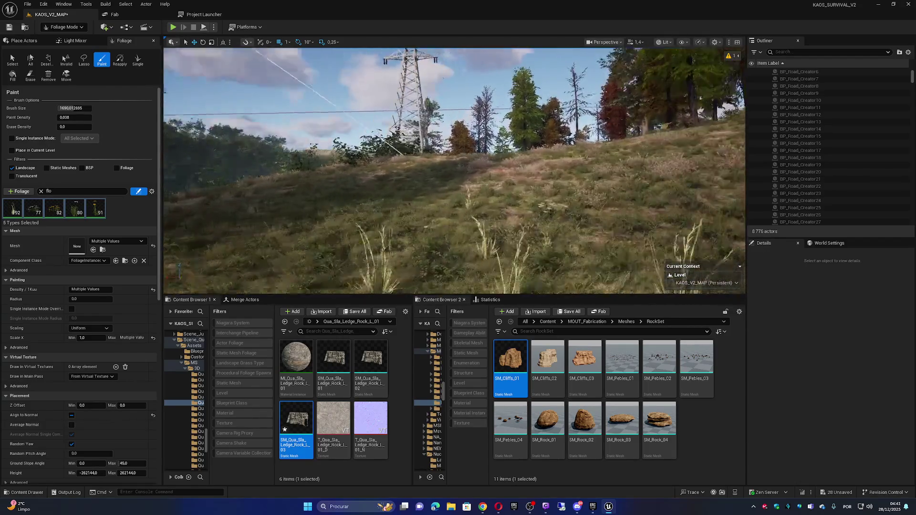
key("w")
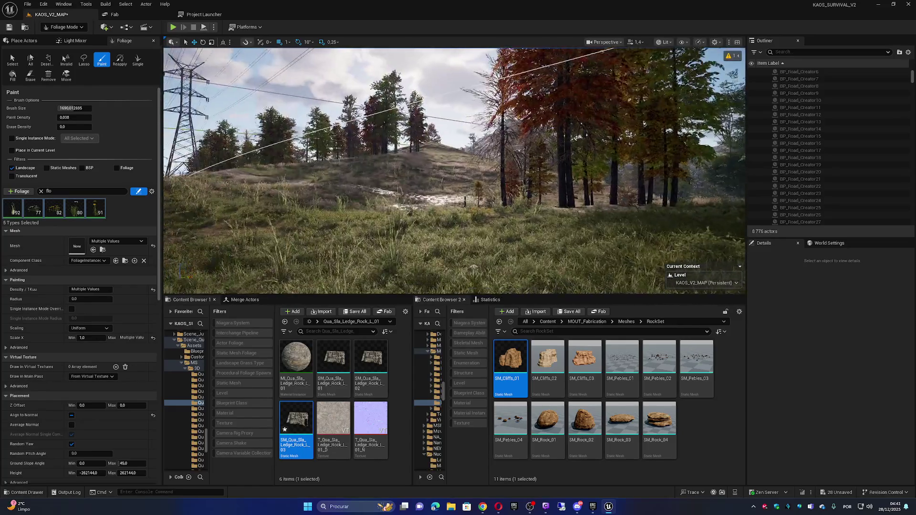
key("w")
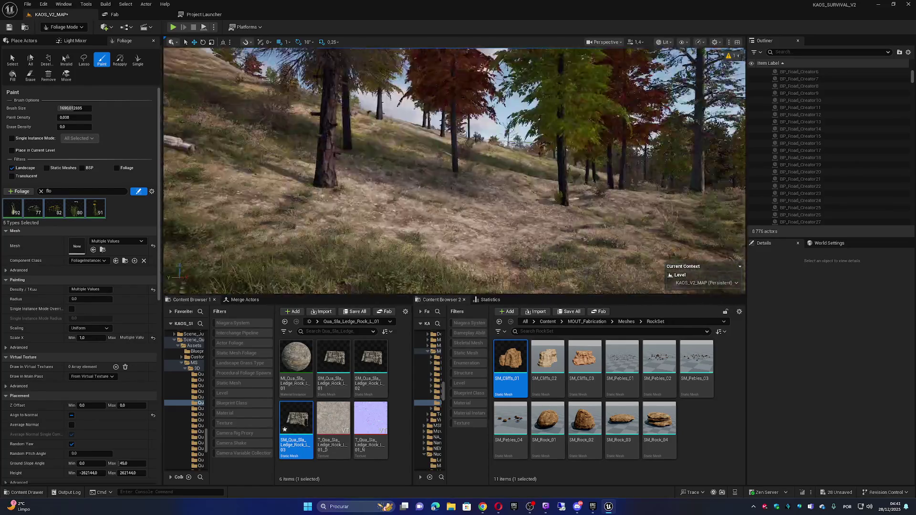
left_click(455, 157)
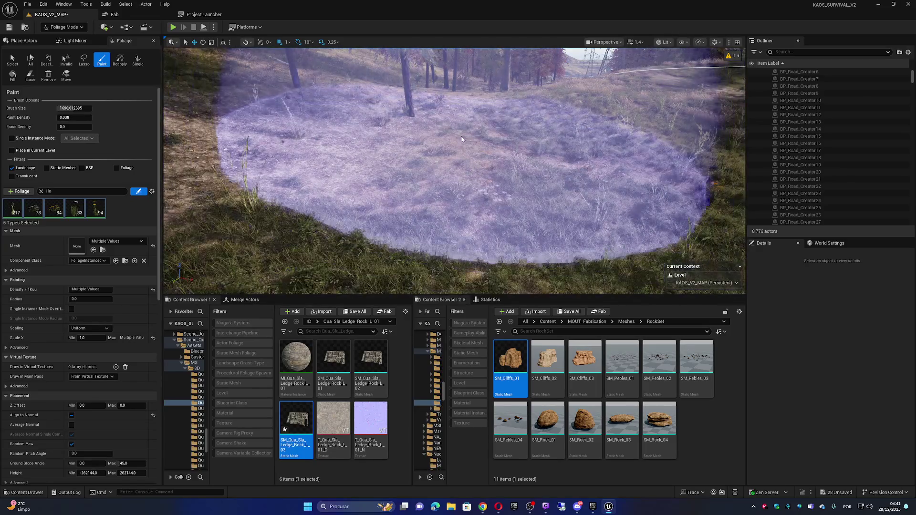
Paint the five foliage types onto the hillside around the power-line tower.
key("w")
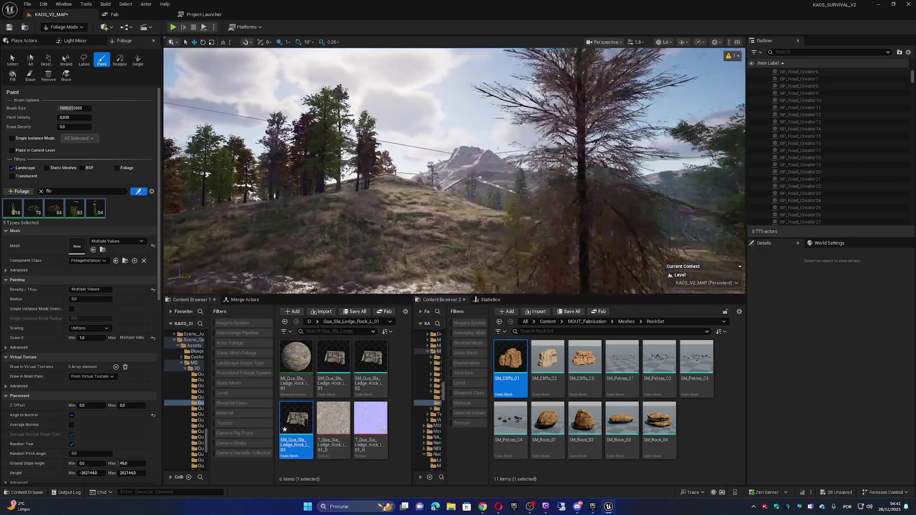
scroll(455, 171, "up", 2)
left_click_drag(471, 153, 389, 205)
left_click_drag(474, 204, 421, 162)
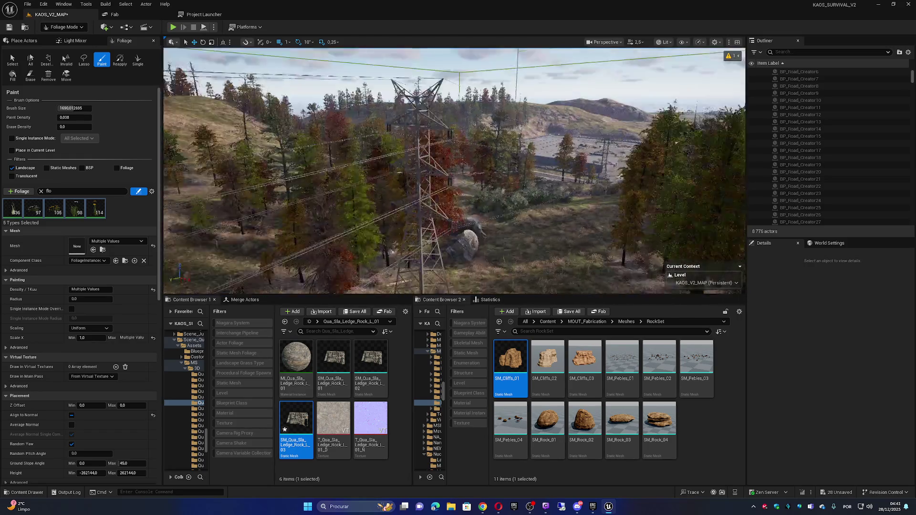
scroll(421, 161, "up", 1)
scroll(454, 170, "down", 2)
Fly back across the landscape to a view of the power lines, then bring up the editor mode list.
key("s")
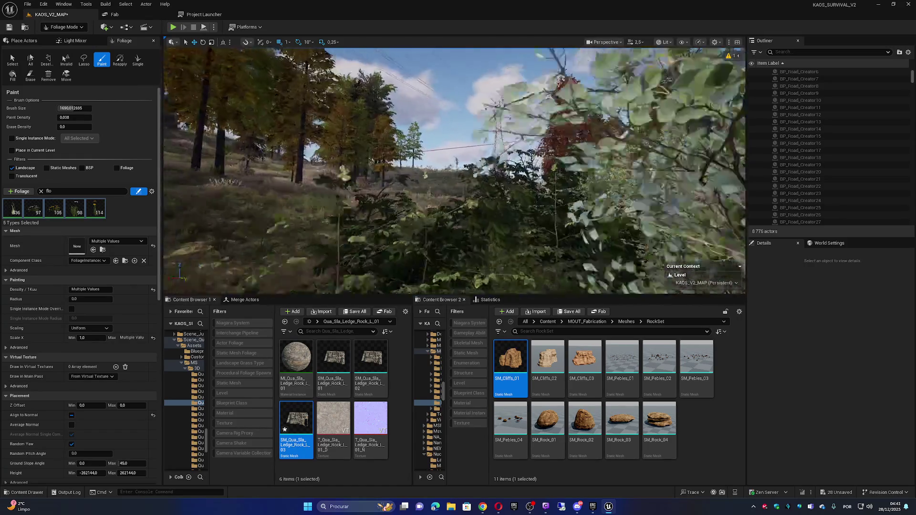
key("w")
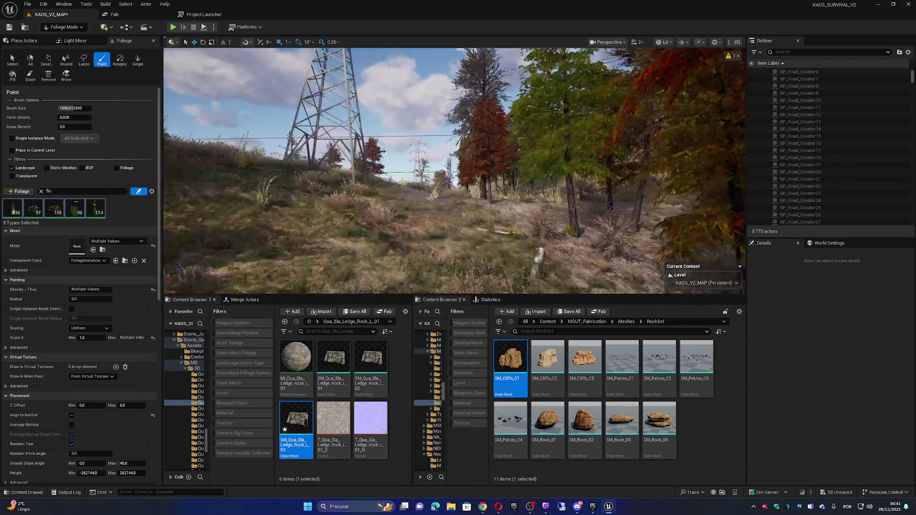
scroll(454, 171, "down", 1)
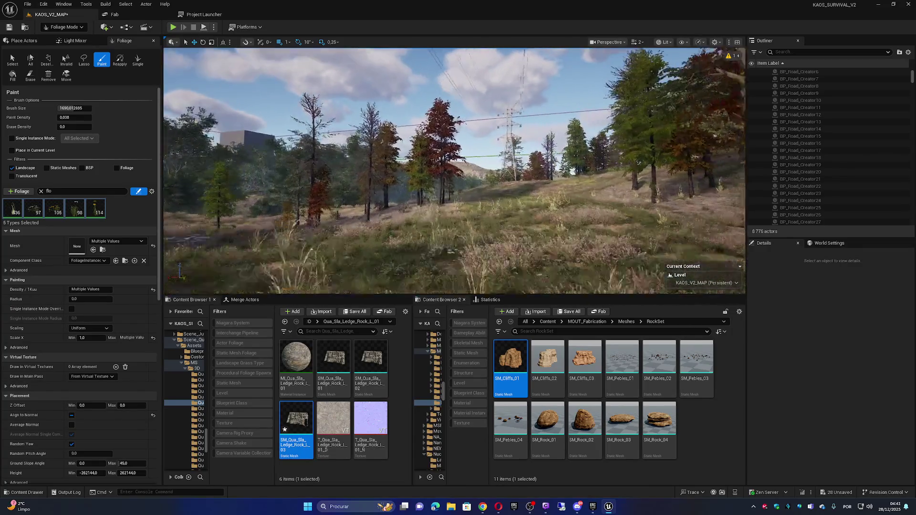
key("w")
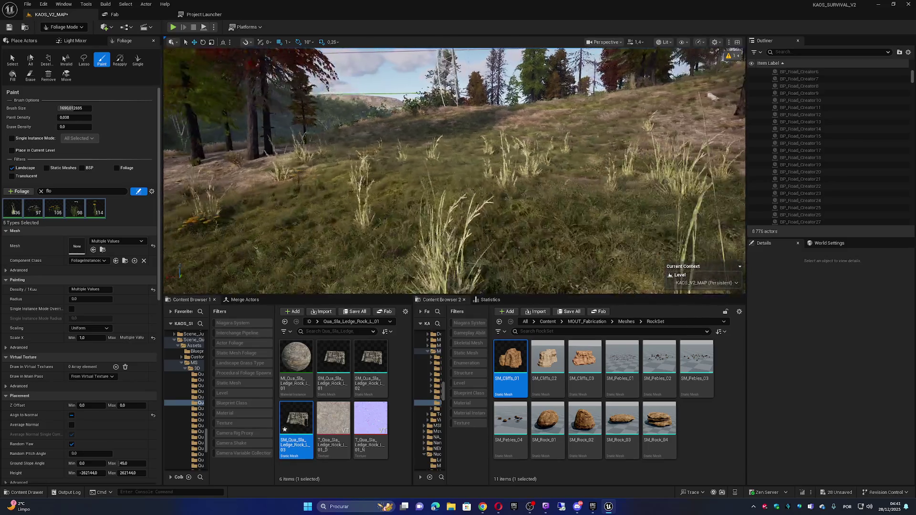
key("w")
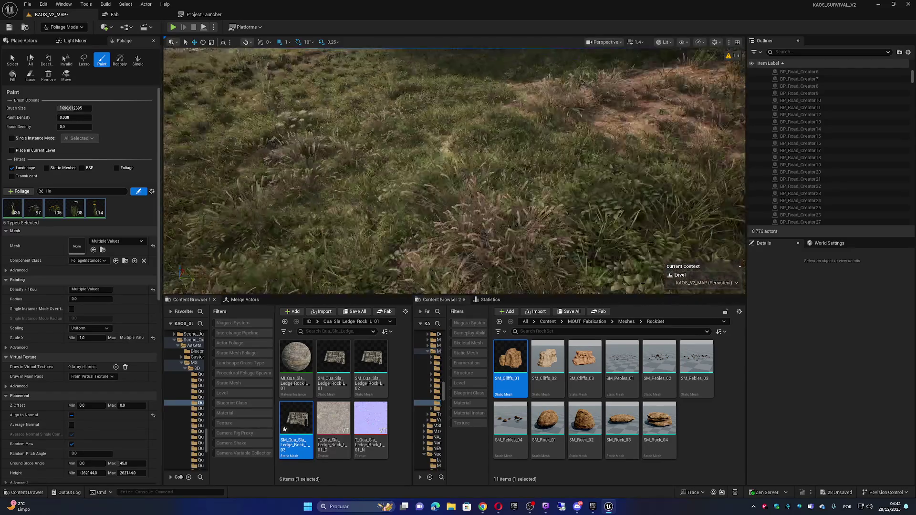
key("w")
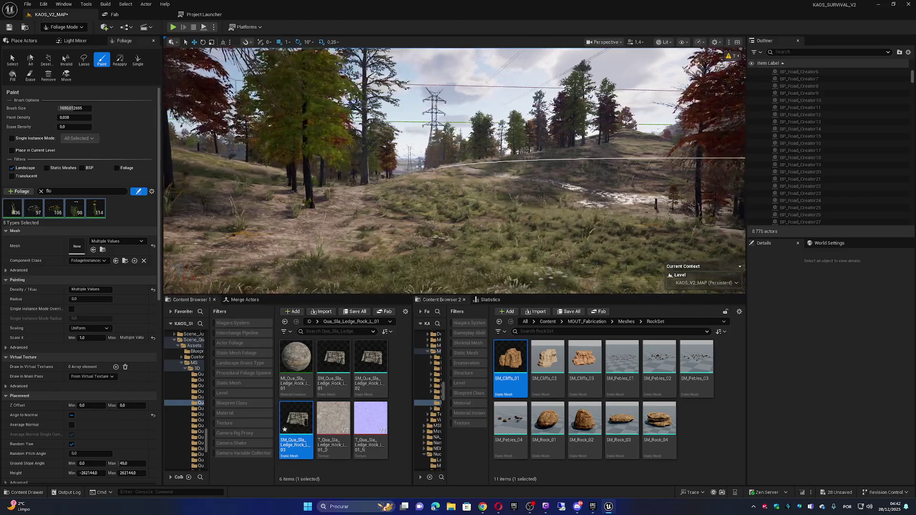
left_click(70, 27)
Switch to Selection mode and filter the whole Content folder for 'stone' static meshes.
left_click(67, 39)
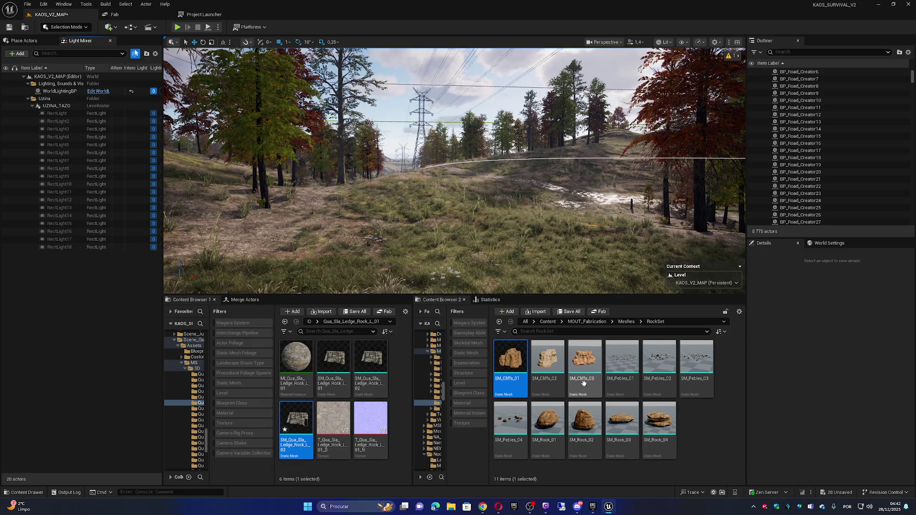
left_click(547, 322)
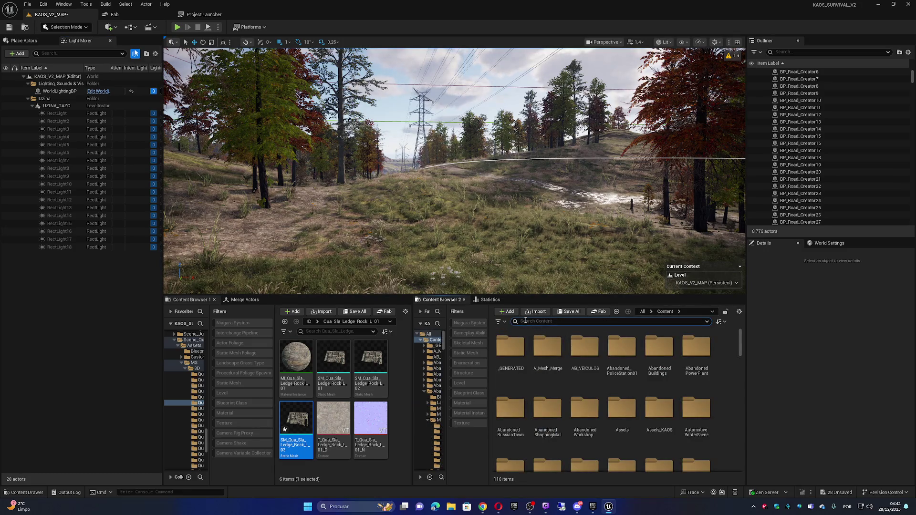
type("st")
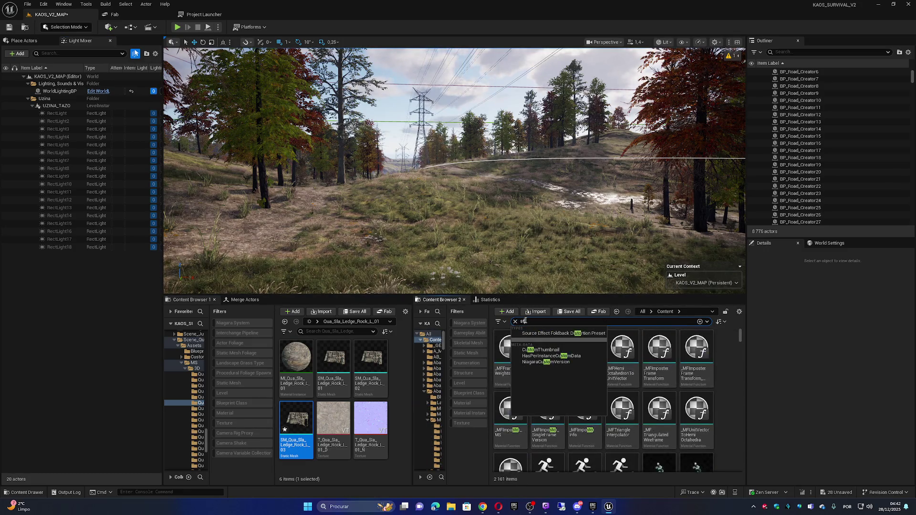
type("one")
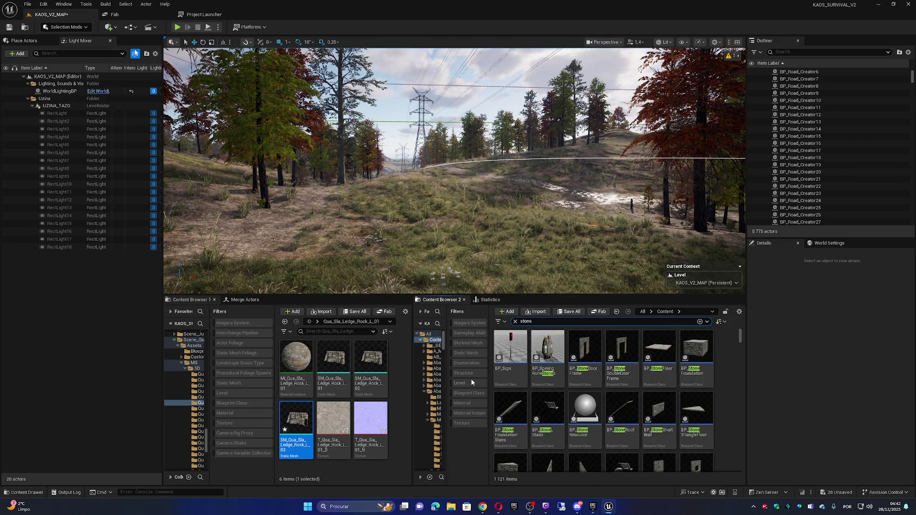
left_click(466, 353)
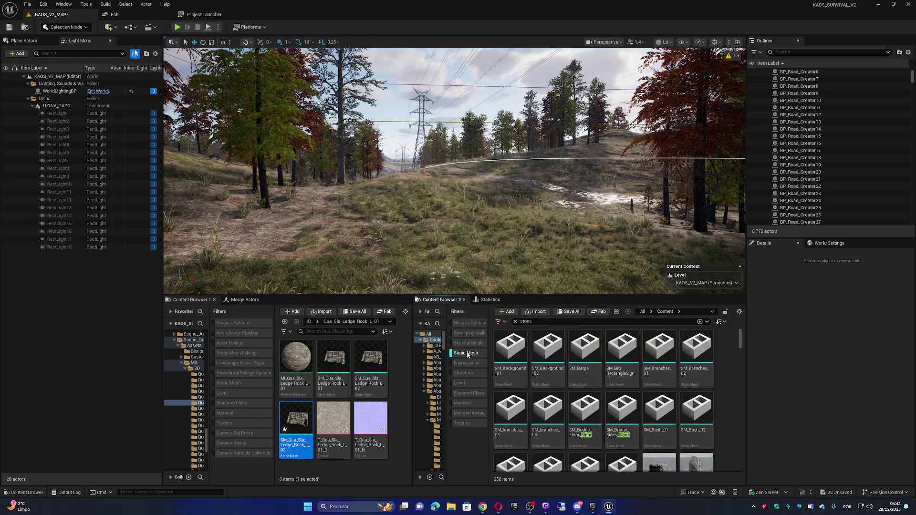
Browse down through the 250 matching stone meshes, then bring up the editor mode list.
scroll(555, 434, "down", 2)
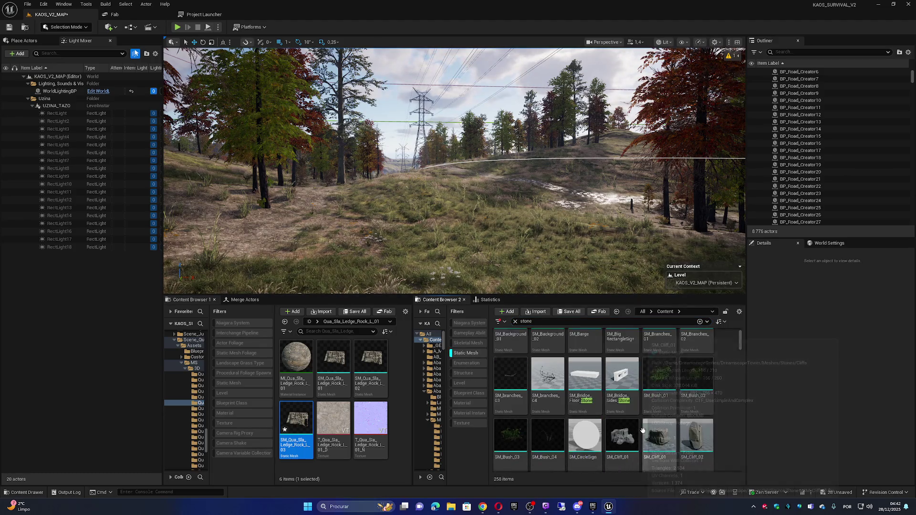
mouse_move(662, 402)
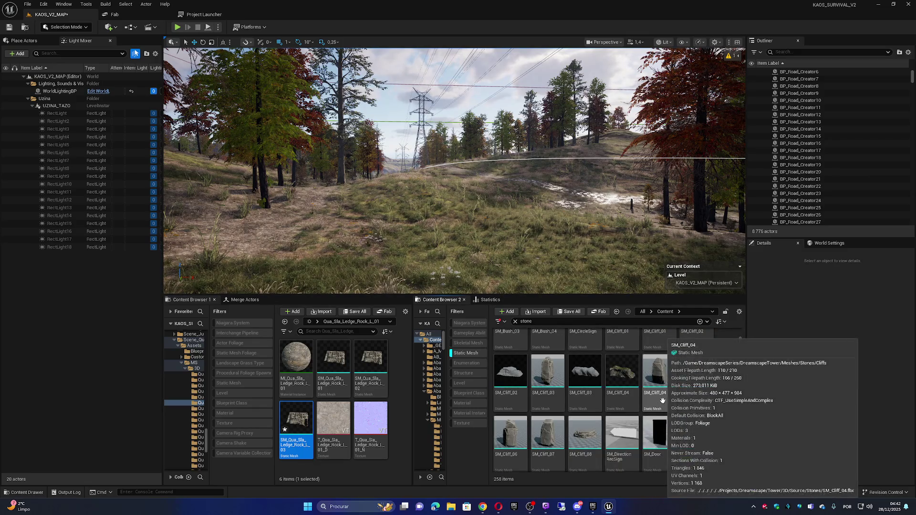
scroll(655, 385, "down", 5)
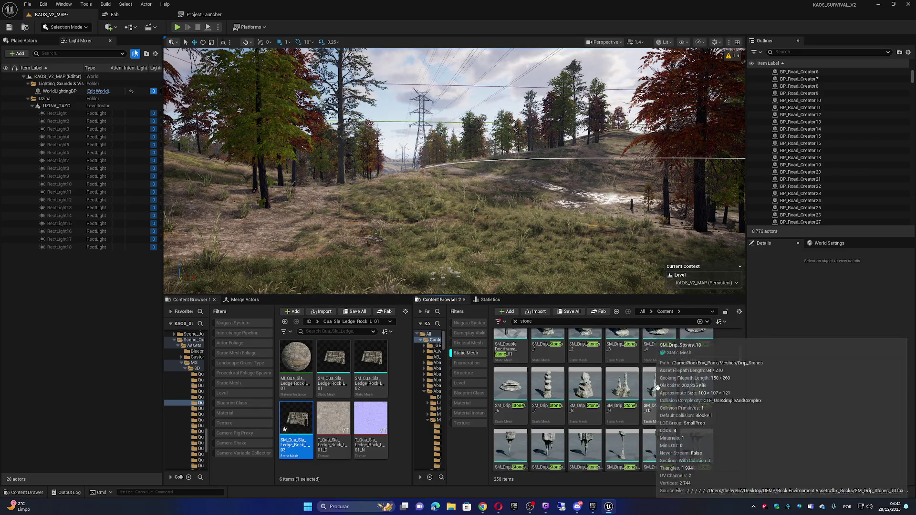
scroll(658, 389, "down", 1)
scroll(645, 363, "down", 2)
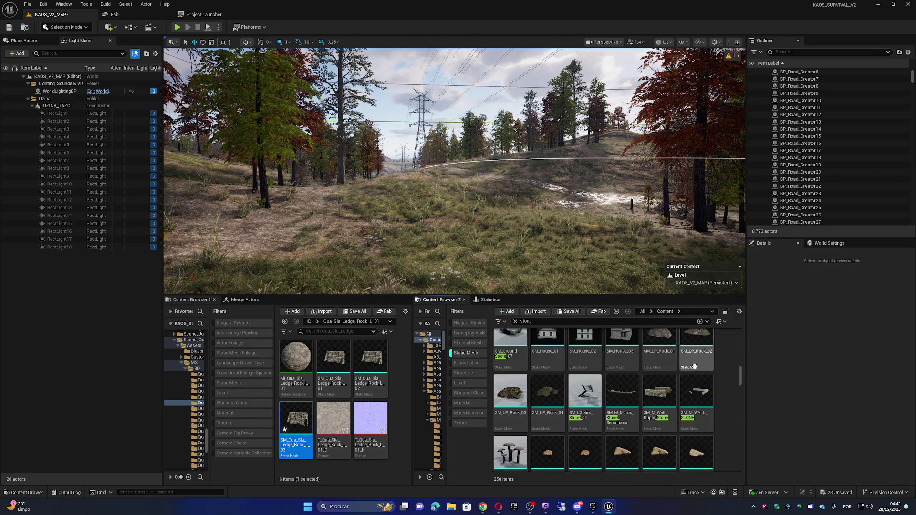
scroll(678, 370, "down", 1)
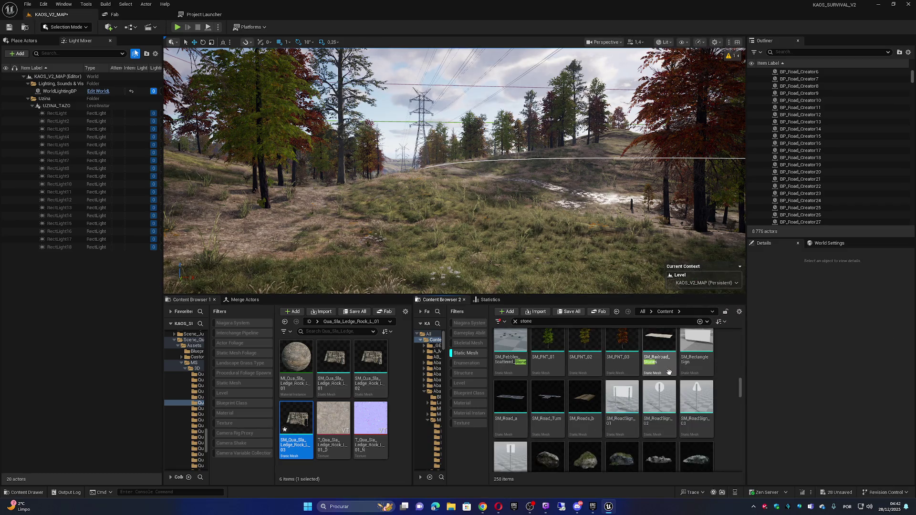
scroll(668, 372, "down", 1)
scroll(663, 371, "down", 5)
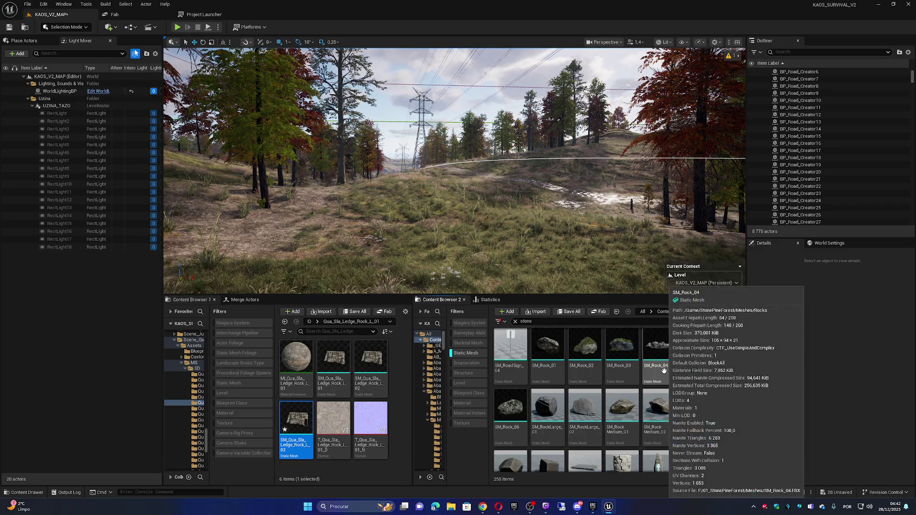
scroll(661, 371, "down", 4)
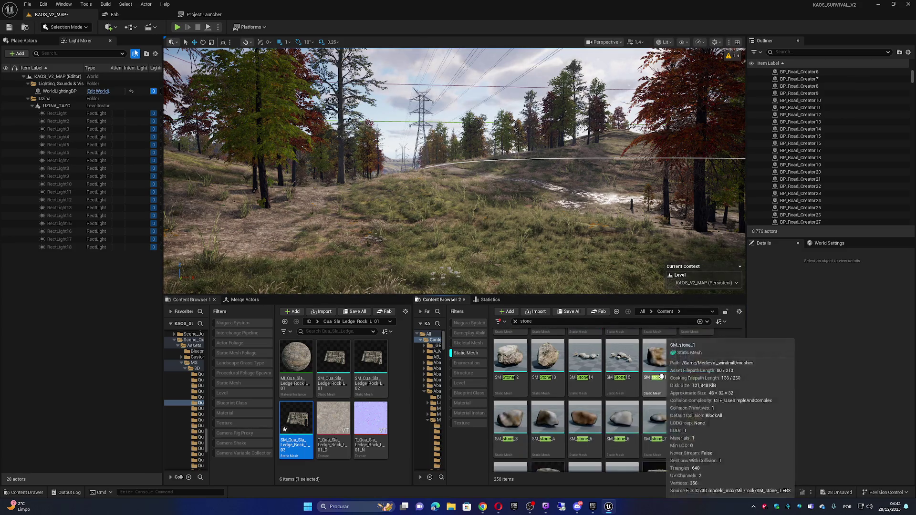
scroll(661, 379, "down", 2)
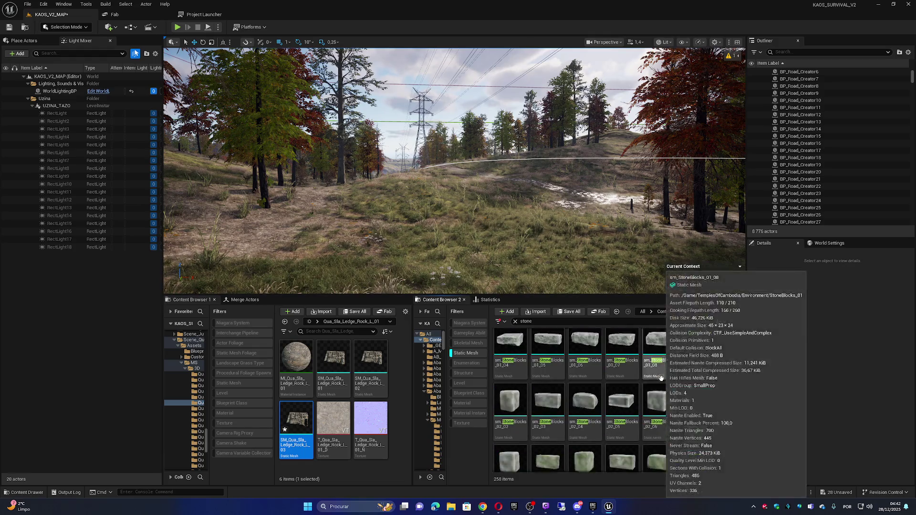
scroll(660, 379, "down", 2)
scroll(660, 379, "down", 3)
scroll(657, 379, "down", 3)
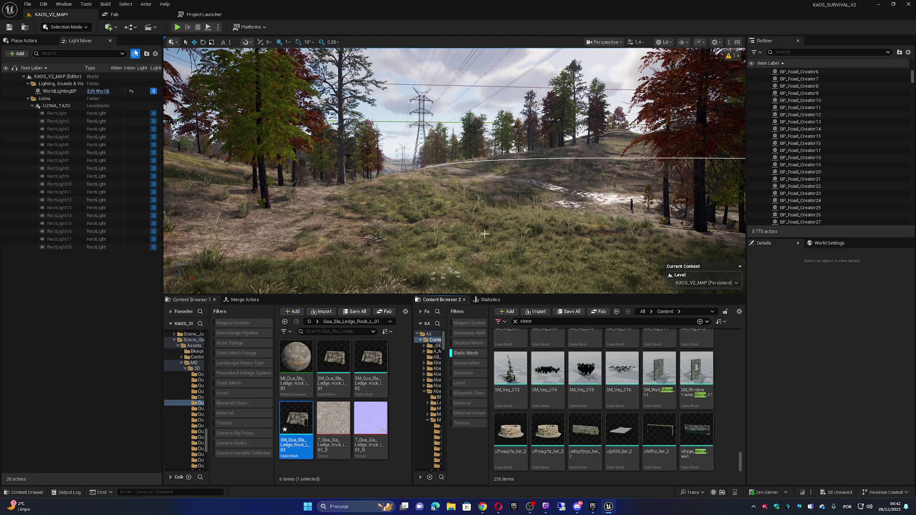
left_click(68, 28)
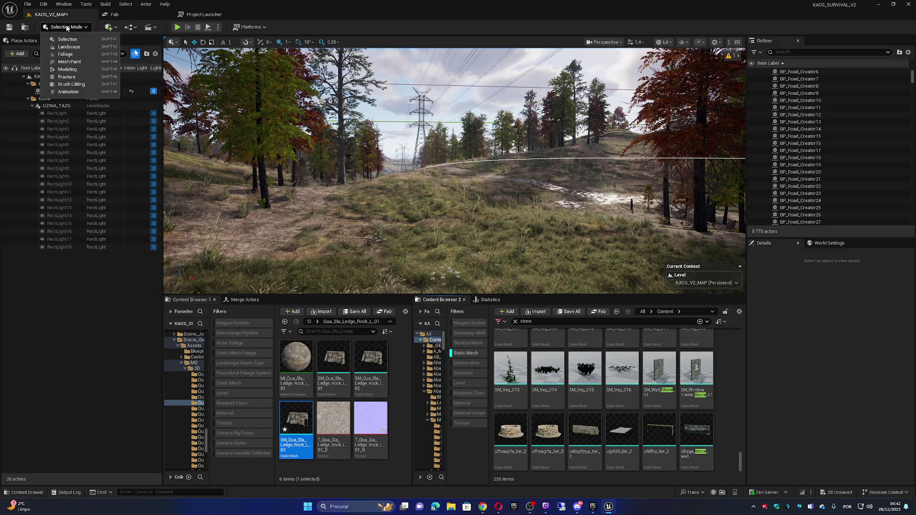
Return to Foliage mode, clear the palette selection, and choose three rock types including SM_Rock_17d.
left_click(65, 55)
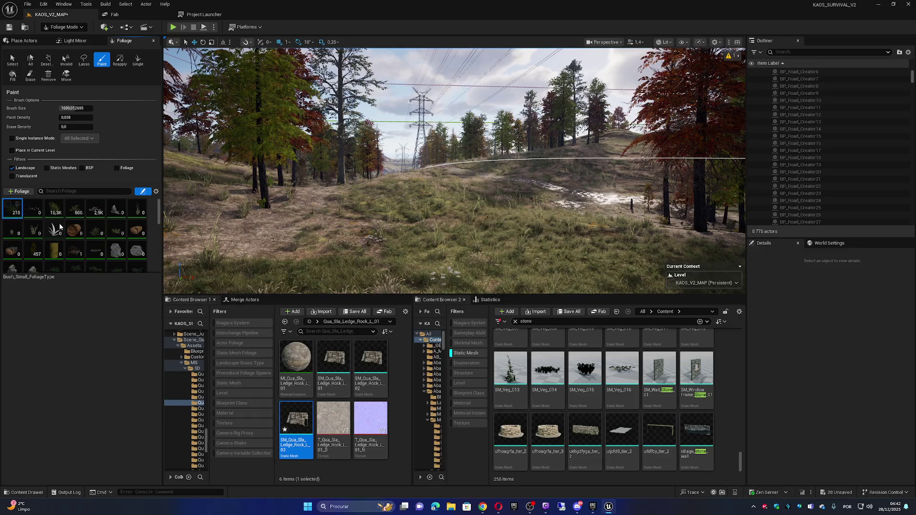
scroll(109, 235, "down", 10)
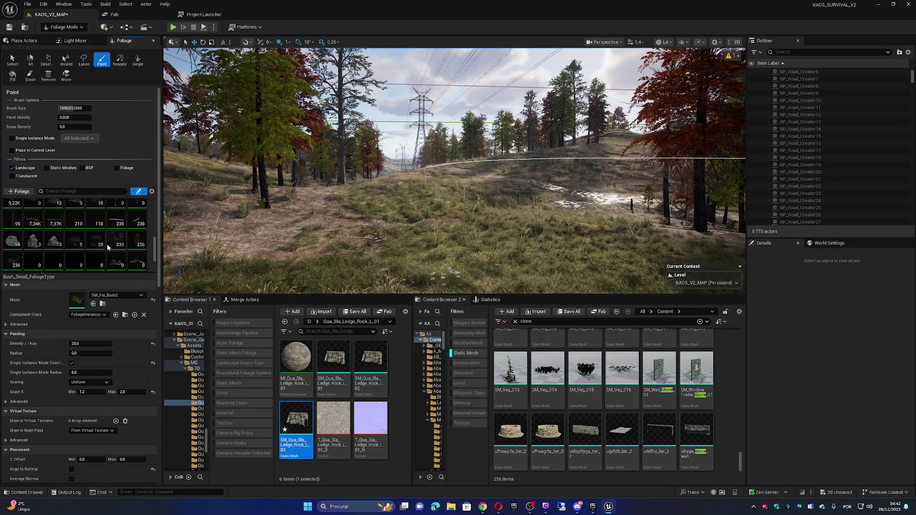
scroll(107, 246, "down", 3)
key("ctrl+a")
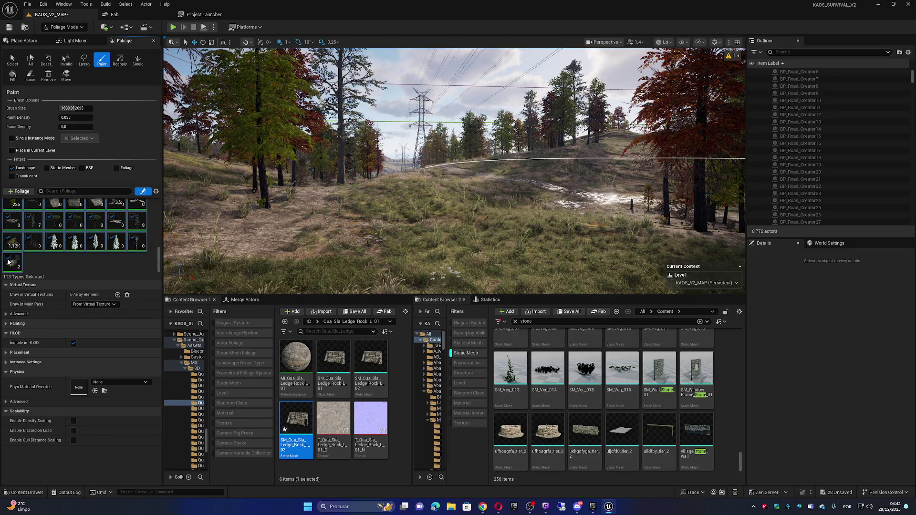
left_click(57, 259)
scroll(82, 229, "up", 2)
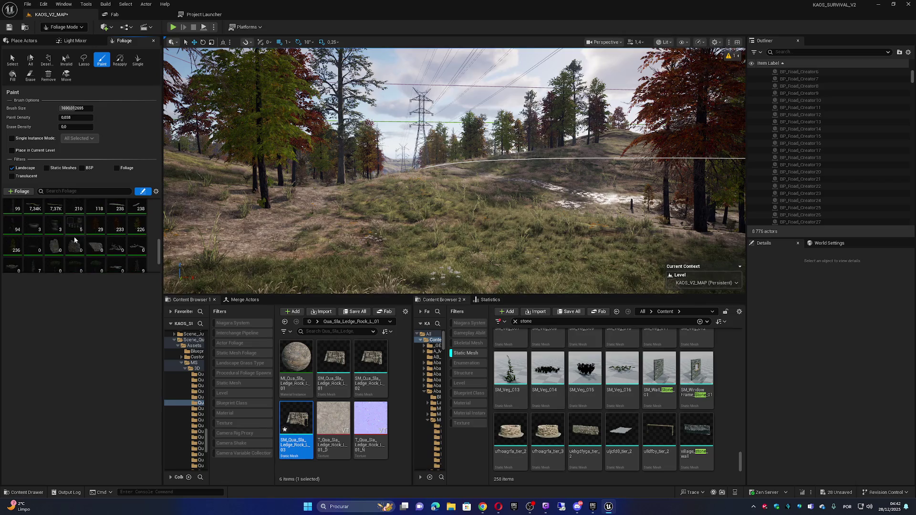
left_click(55, 252)
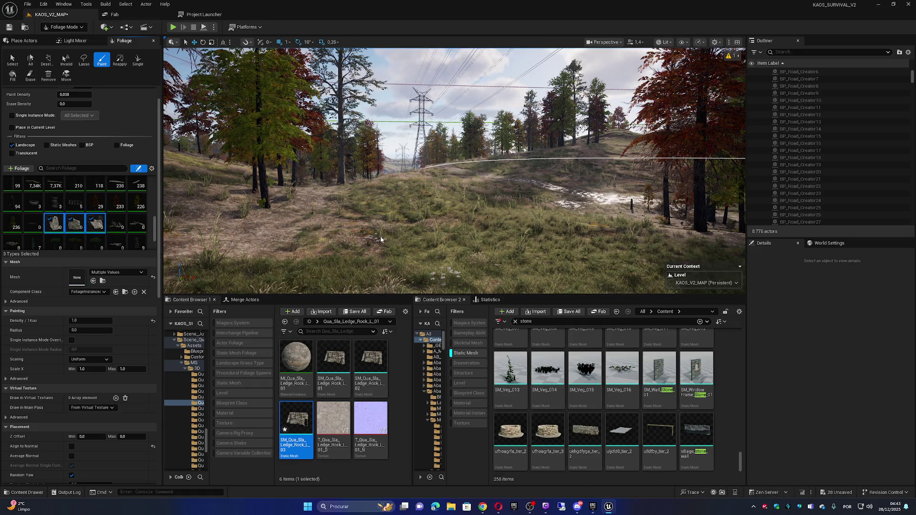
Paint ledge rocks across the hillside near the pylon, erasing one stray placement.
scroll(461, 205, "up", 5)
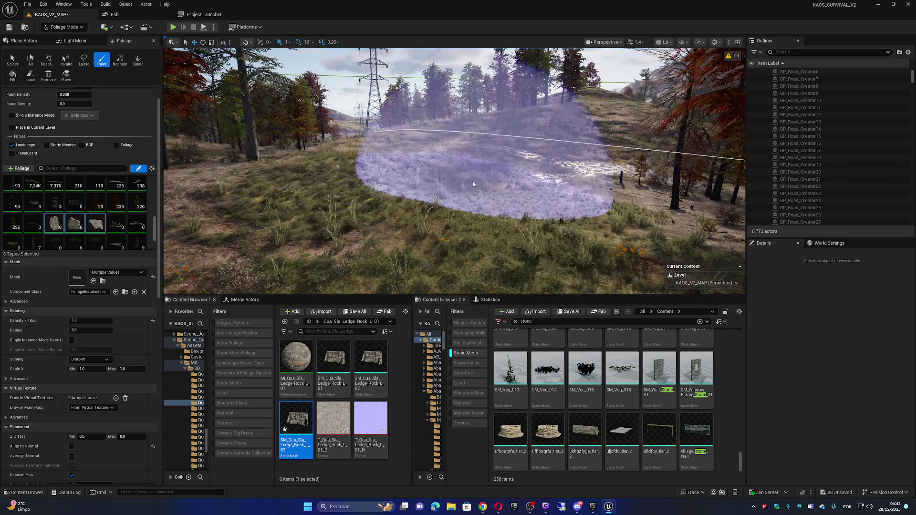
left_click(461, 167)
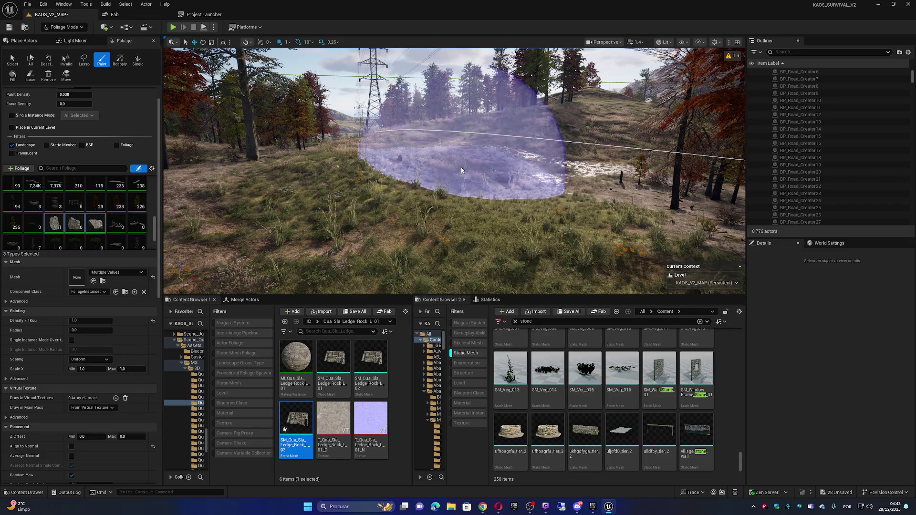
scroll(461, 167, "up", 5)
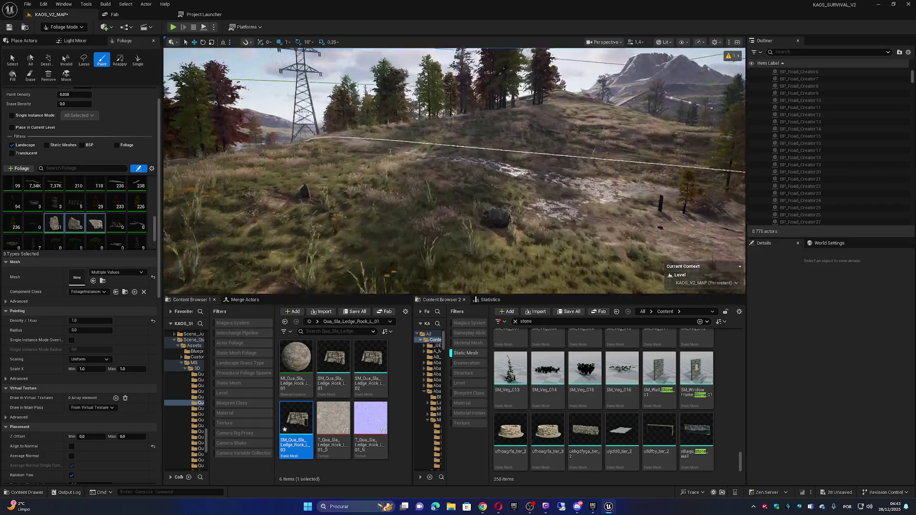
scroll(461, 167, "up", 5)
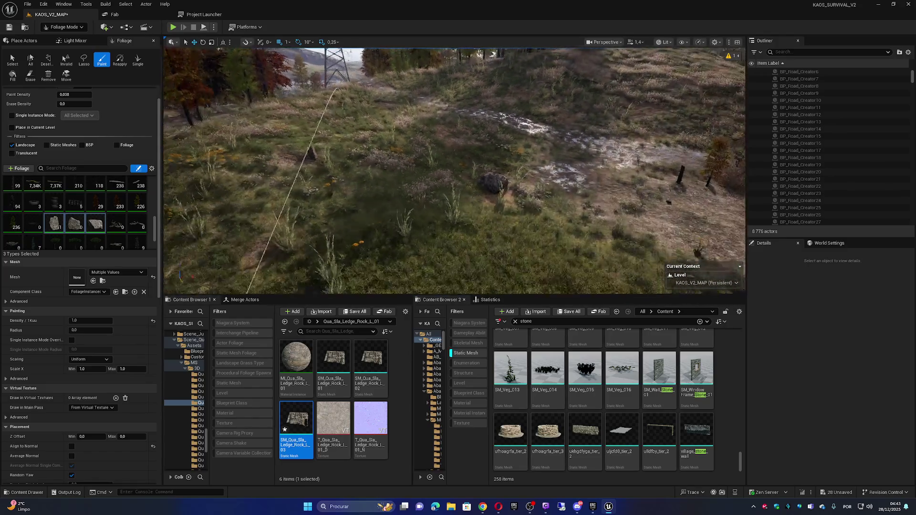
left_click(442, 170, "shift")
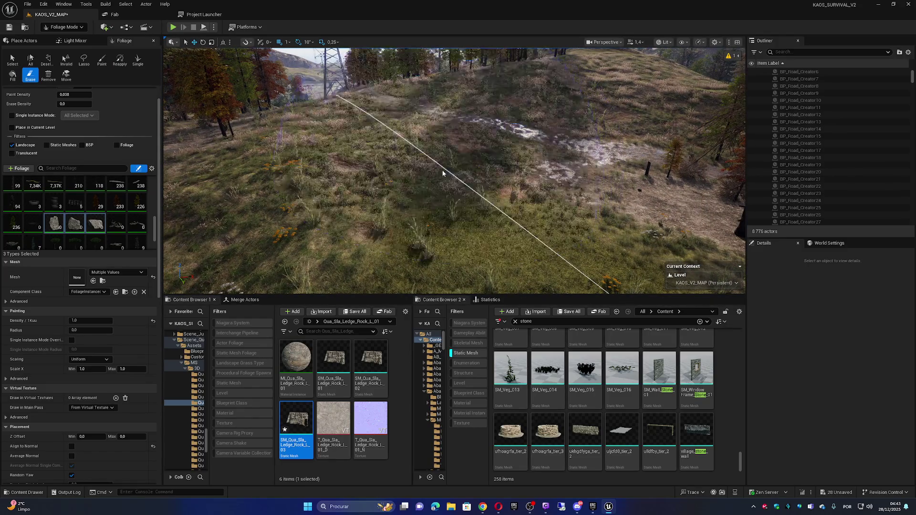
scroll(442, 170, "down", 5)
left_click(416, 196)
scroll(416, 196, "down", 5)
scroll(469, 180, "up", 2)
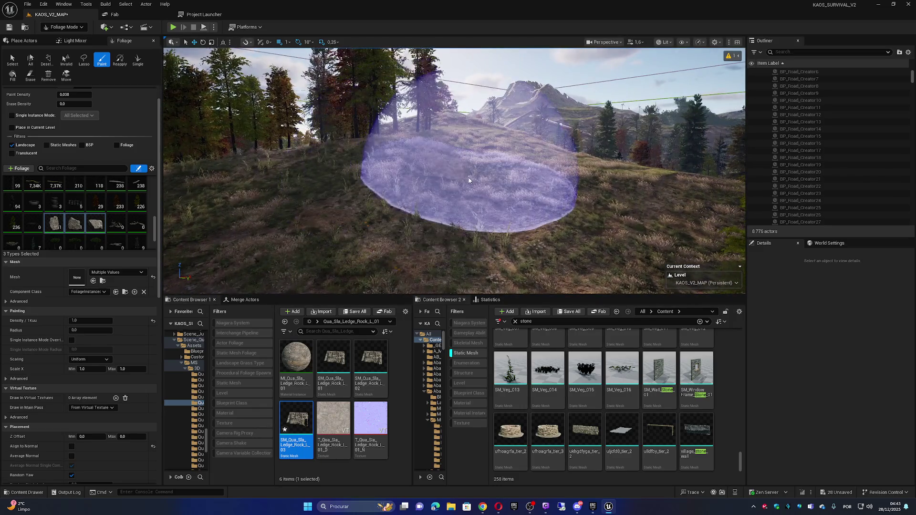
mouse_move(506, 199)
left_mouse_down()
mouse_move(344, 197)
mouse_move(408, 187)
mouse_move(411, 176)
mouse_move(415, 184)
left_mouse_up()
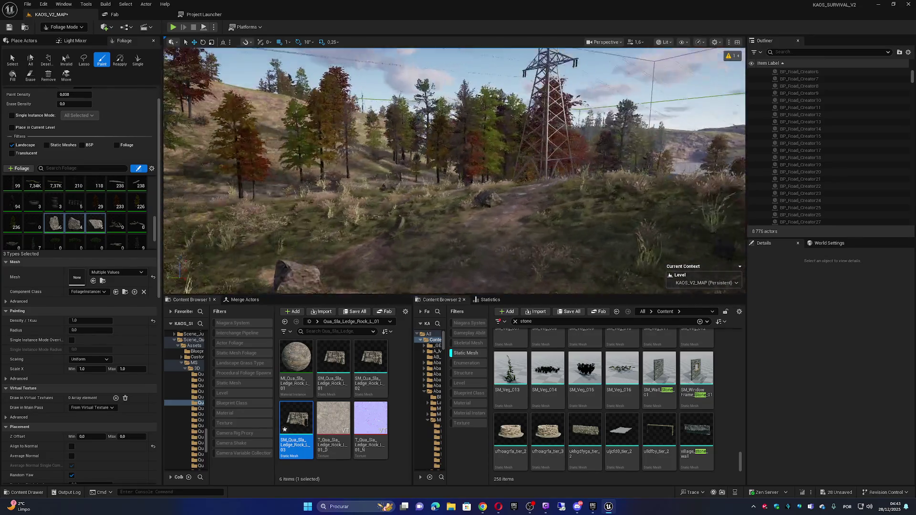
Erase the extra ledge rocks near the close-up rock and pull back to view the trees and pylon.
key("w")
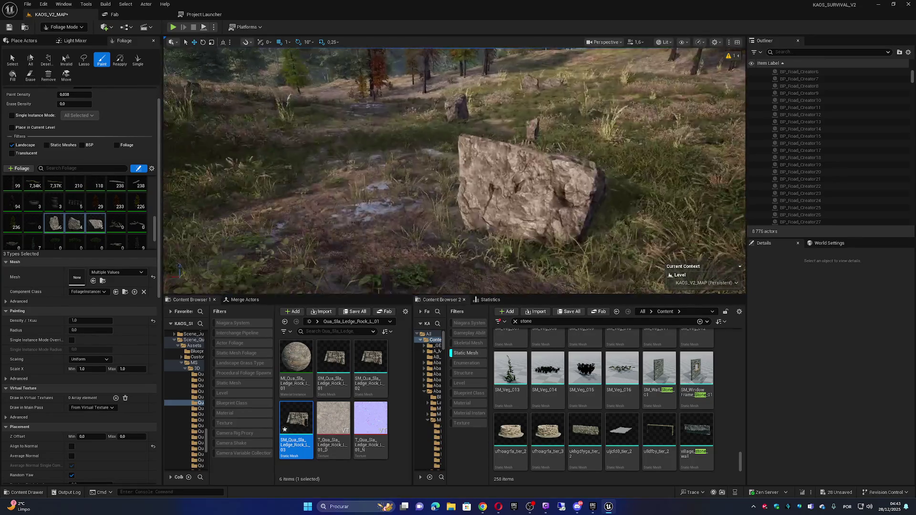
left_click(30, 76)
left_click_drag(343, 172, 348, 157)
left_click(101, 59)
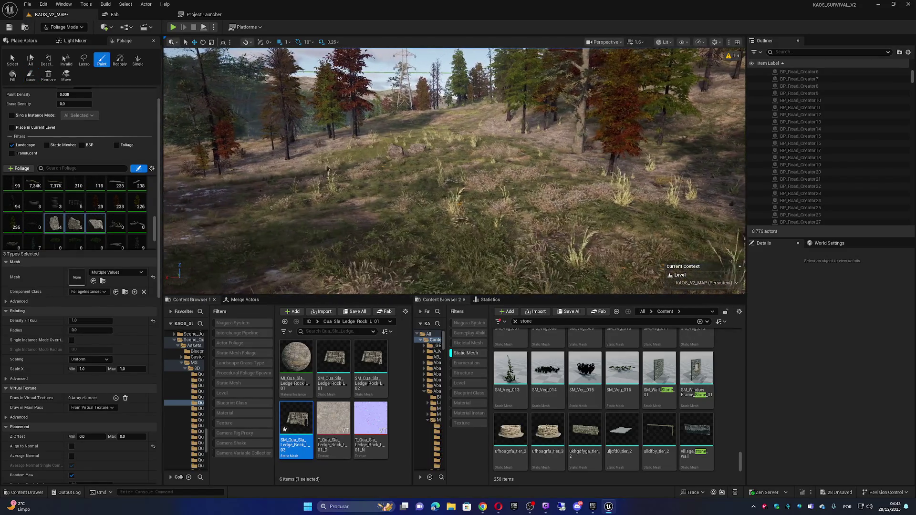
key("w")
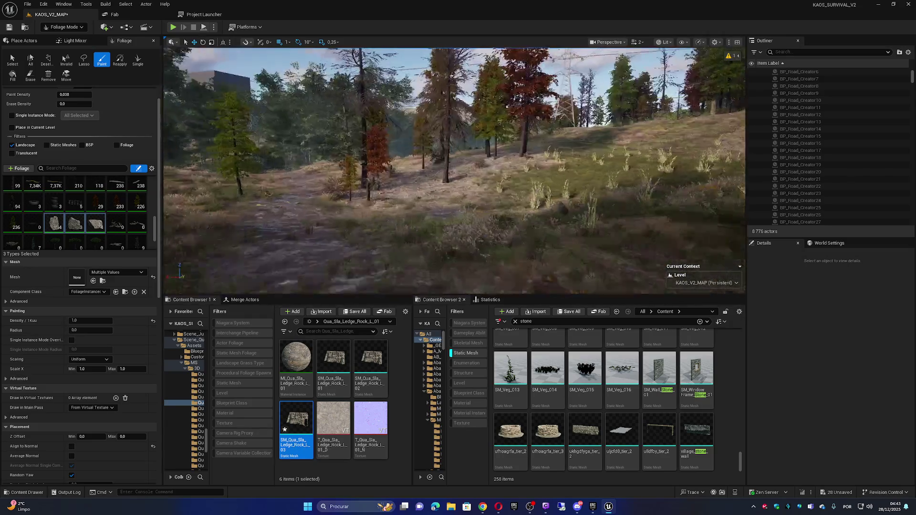
key("w")
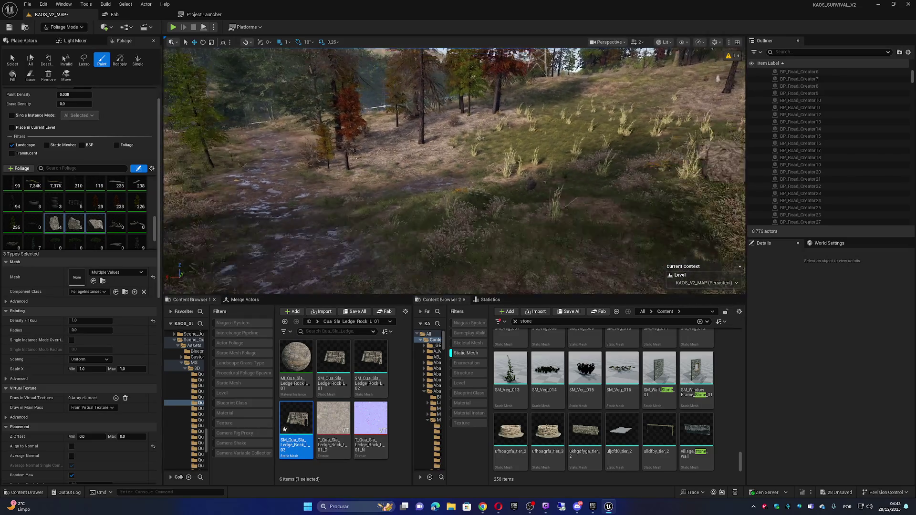
key("s")
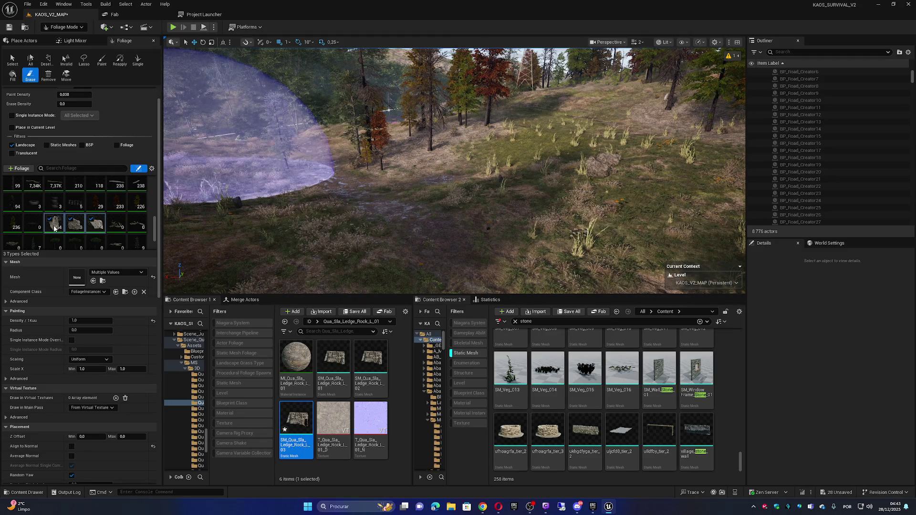
Erase the existing big rock and paint several sm_BigRock meshes across the open hillside.
scroll(101, 206, "up", 1)
scroll(115, 196, "up", 5)
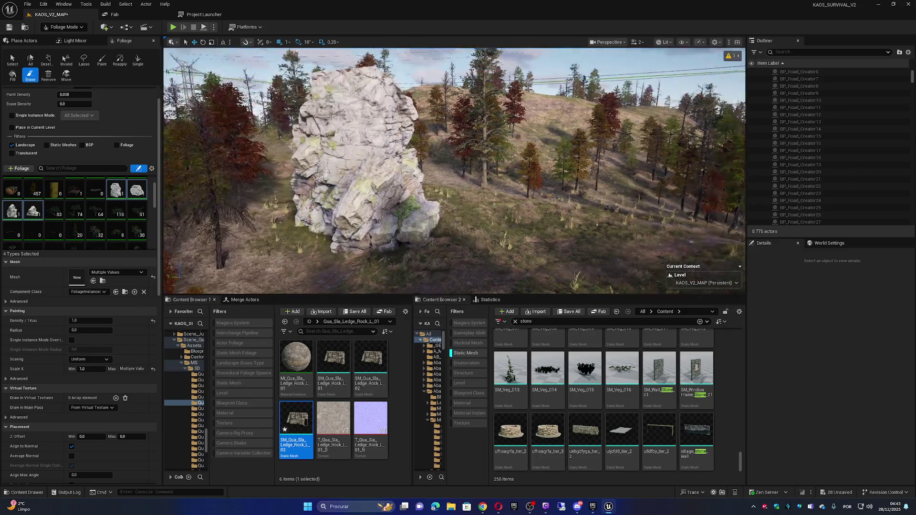
left_click(353, 227)
key("p")
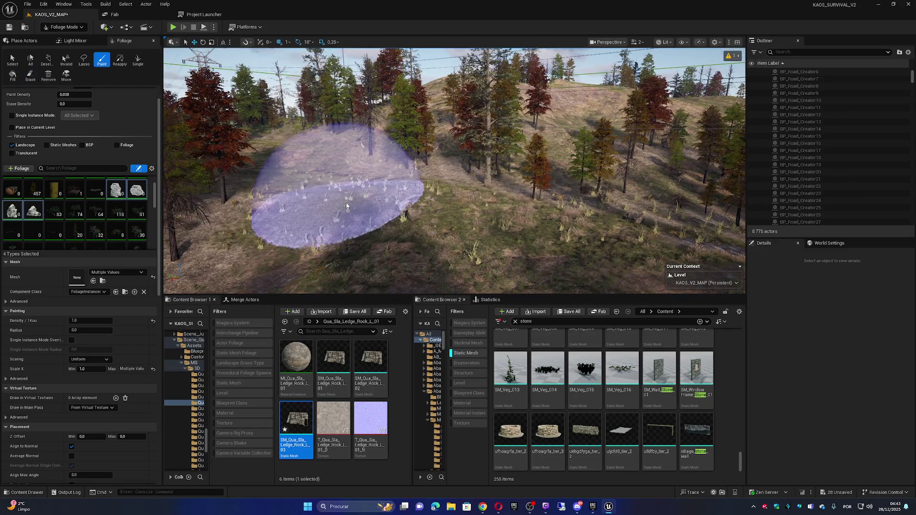
left_click(346, 201)
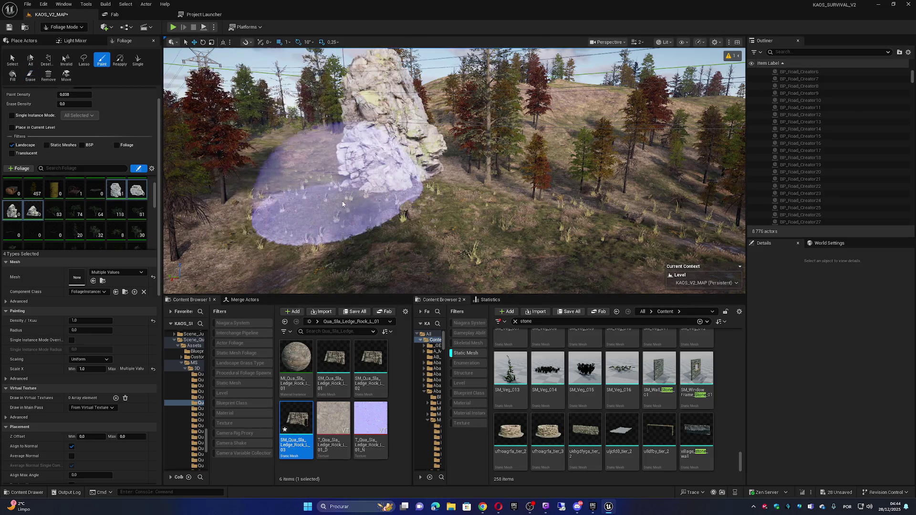
left_click(326, 201)
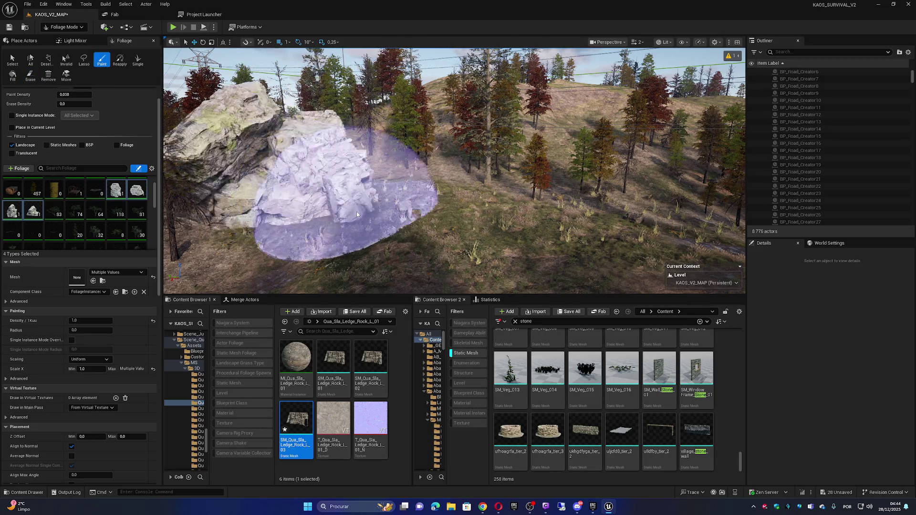
left_click(401, 181, "shift")
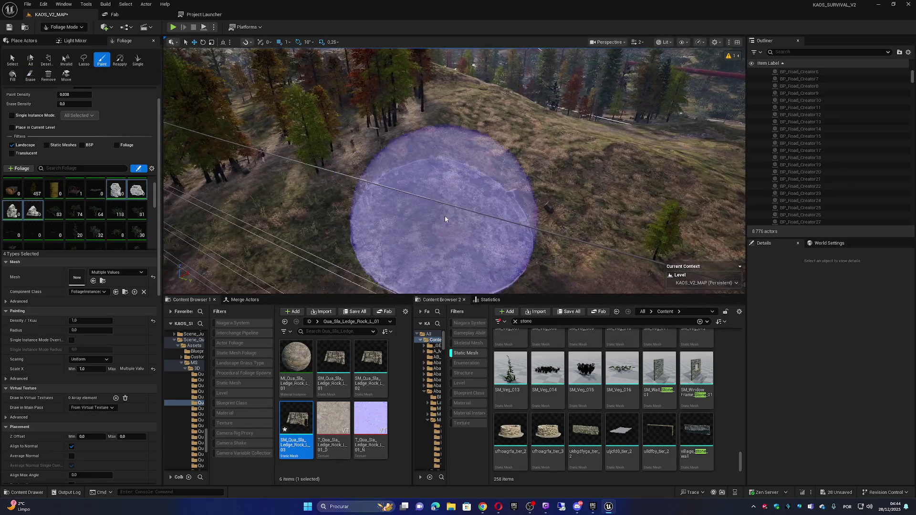
mouse_move(474, 140)
left_mouse_down()
mouse_move(592, 165)
mouse_move(625, 139)
left_mouse_up()
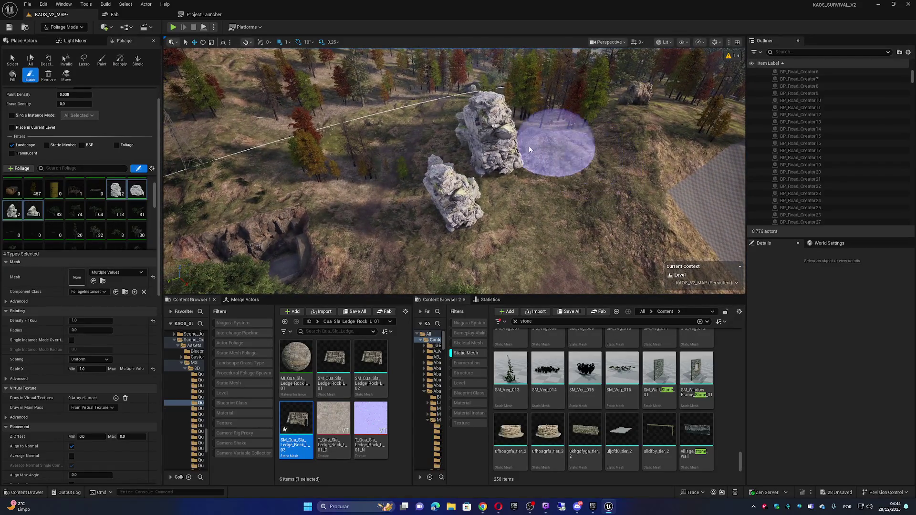
Test-paint and erase big rocks on the slope and in the forest clearing.
left_click(465, 228, "shift")
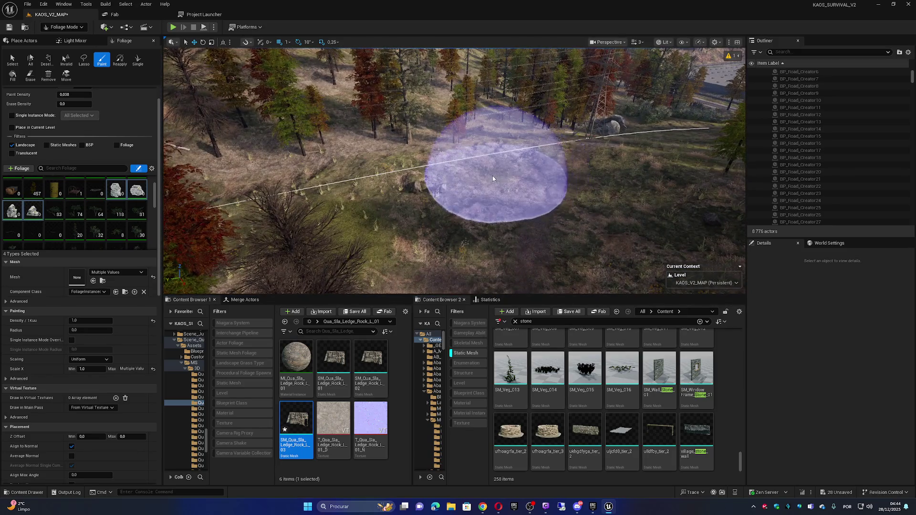
left_click(489, 178)
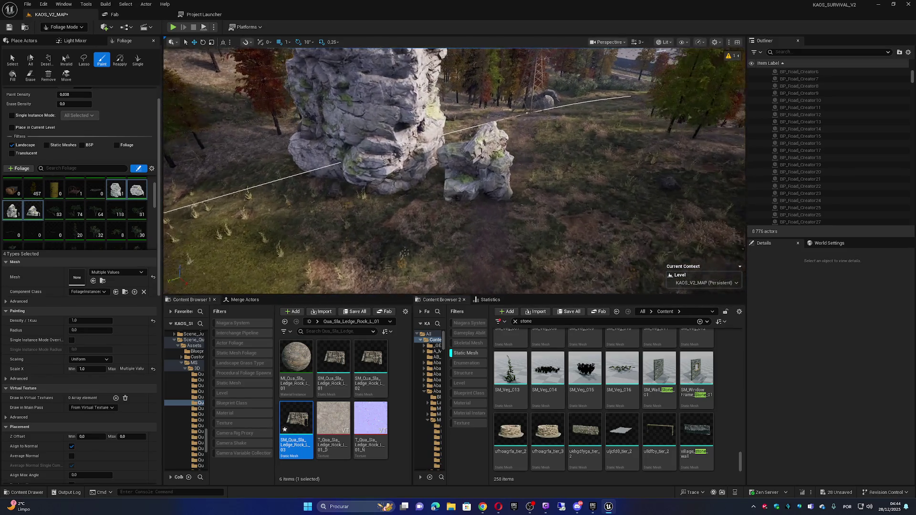
left_click(484, 182, "shift")
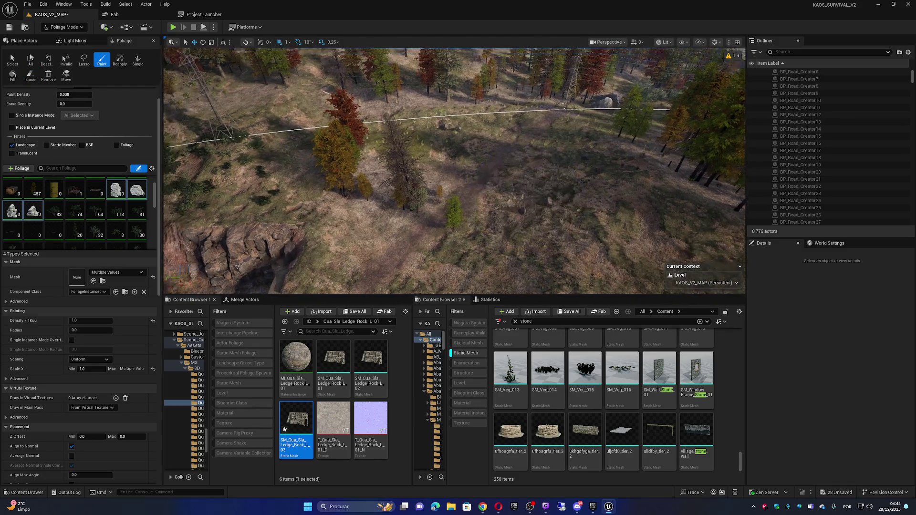
scroll(455, 171, "up", 1)
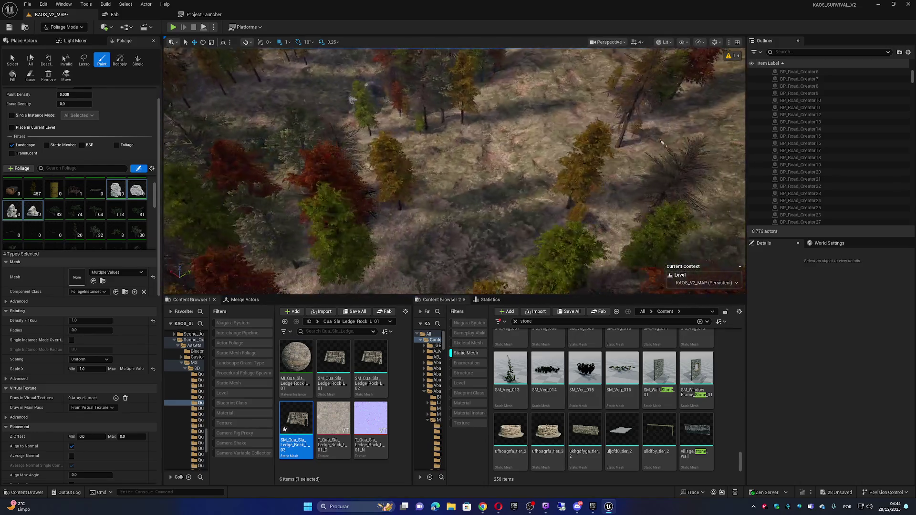
left_click(485, 150)
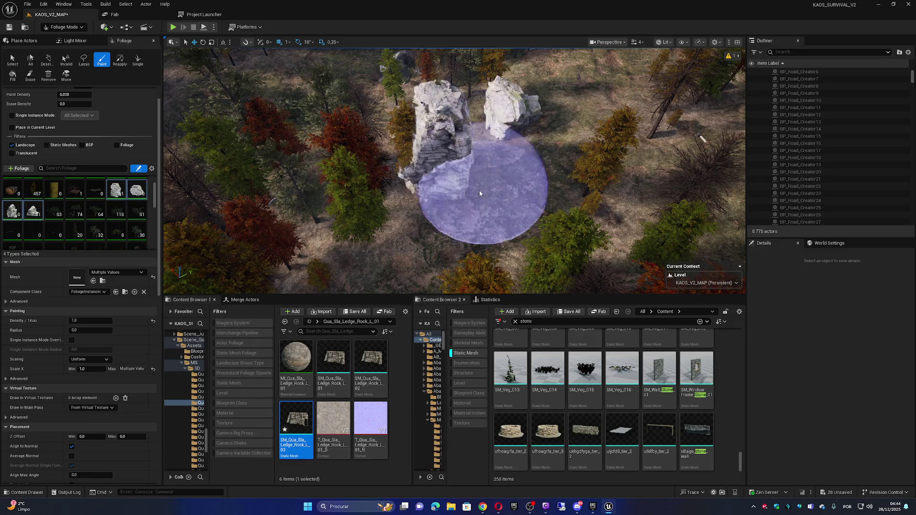
mouse_move(477, 193)
left_mouse_down()
mouse_move(417, 216)
mouse_move(450, 174)
mouse_move(464, 202)
mouse_move(428, 180)
left_mouse_up()
Repeatedly paint and erase a single big rock in the clearing, leaving it empty.
left_click(453, 176)
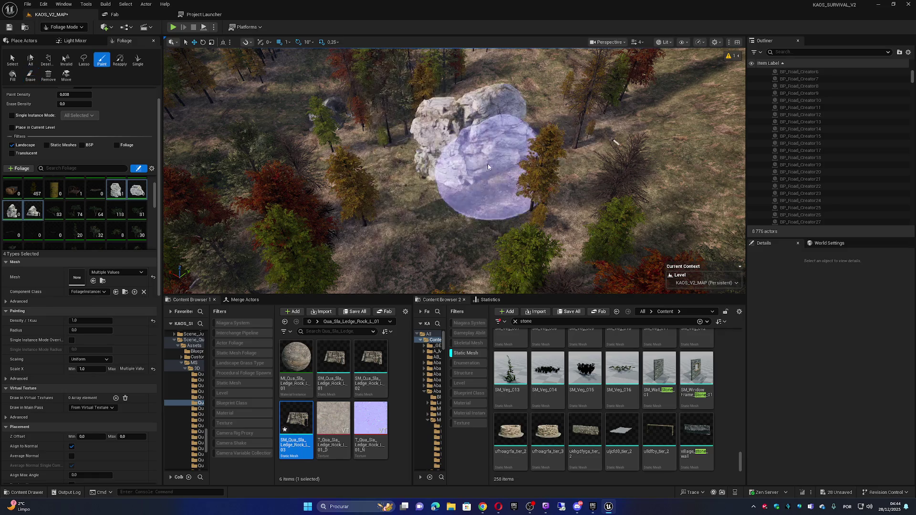
left_click(462, 178, "shift")
left_click(443, 173)
left_click(450, 195, "shift")
left_click(460, 164)
left_click(479, 173, "shift")
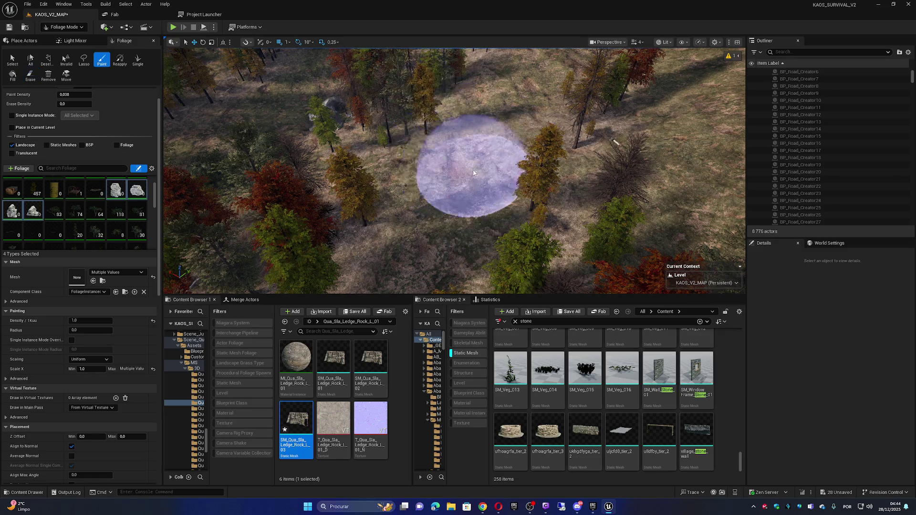
left_click(459, 192)
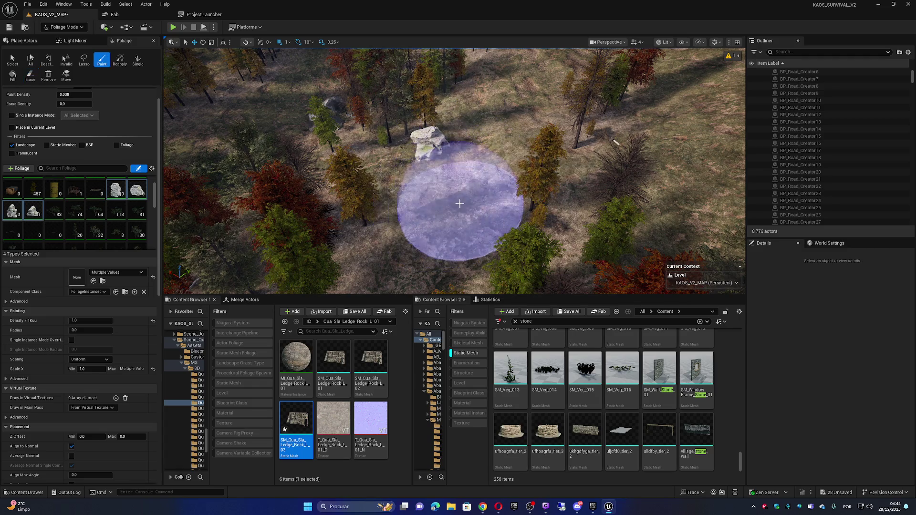
left_click(401, 159, "shift")
left_click(465, 170)
left_click(469, 171, "shift")
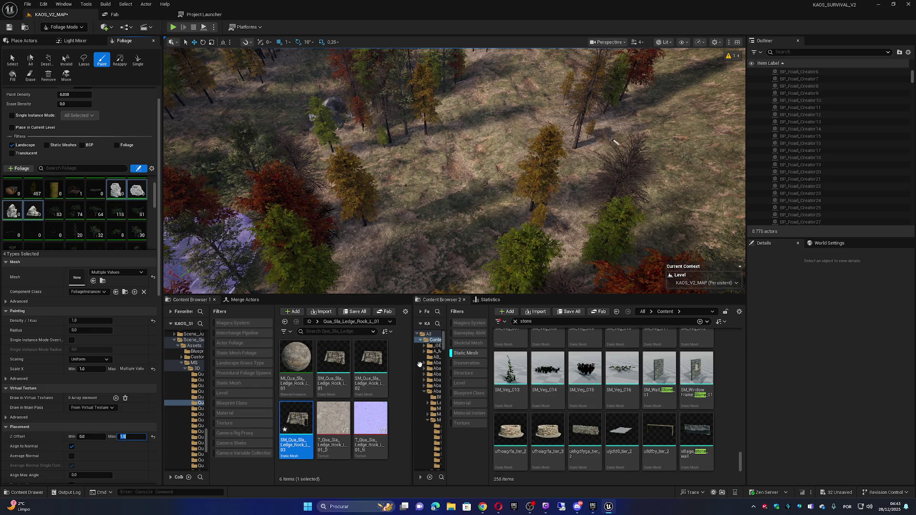
Repaint and erase rocks in the clearing, undoing the erasures to keep the large rock.
mouse_move(450, 173)
left_mouse_down()
mouse_move(480, 174)
mouse_move(434, 186)
left_mouse_up()
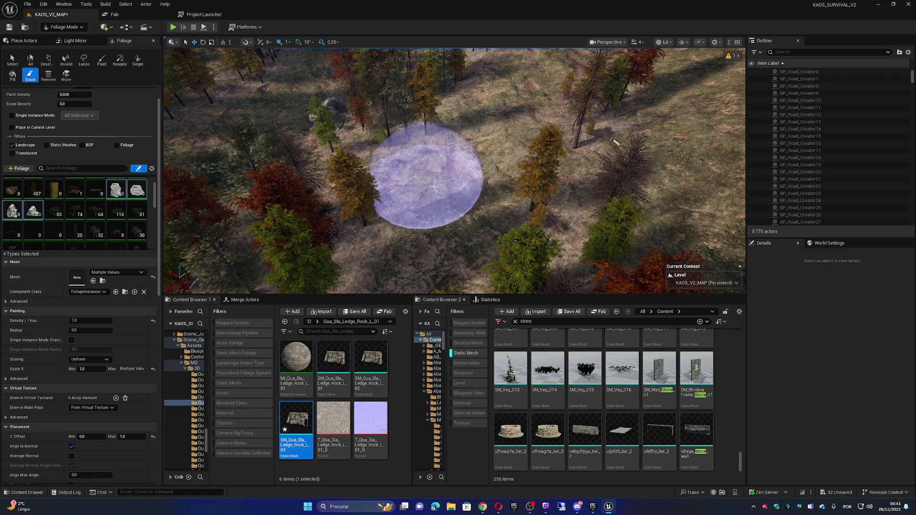
left_click(447, 184)
left_click(491, 185, "shift")
left_click(471, 184)
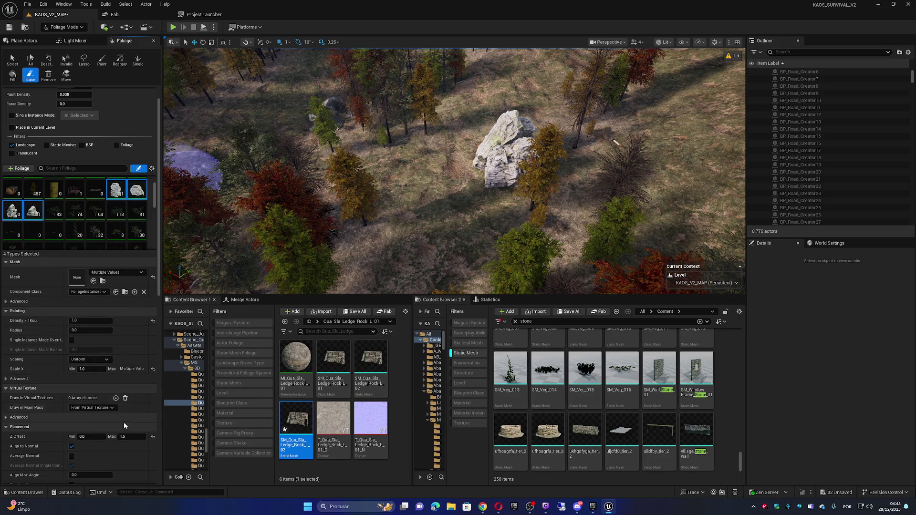
type("1")
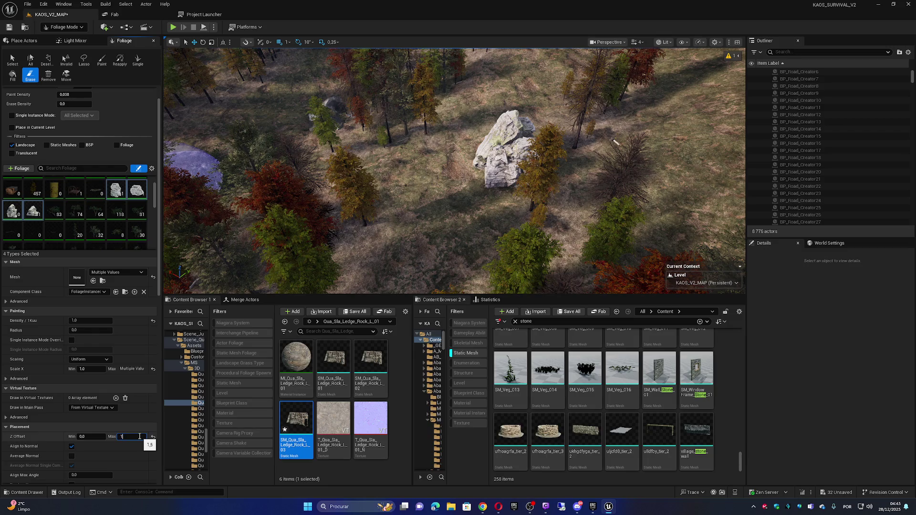
mouse_move(468, 176)
left_mouse_down()
mouse_move(506, 157)
mouse_move(434, 164)
mouse_move(482, 165)
mouse_move(462, 195)
mouse_move(439, 195)
left_mouse_up()
key("ctrl+z")
key("ctrl+z")
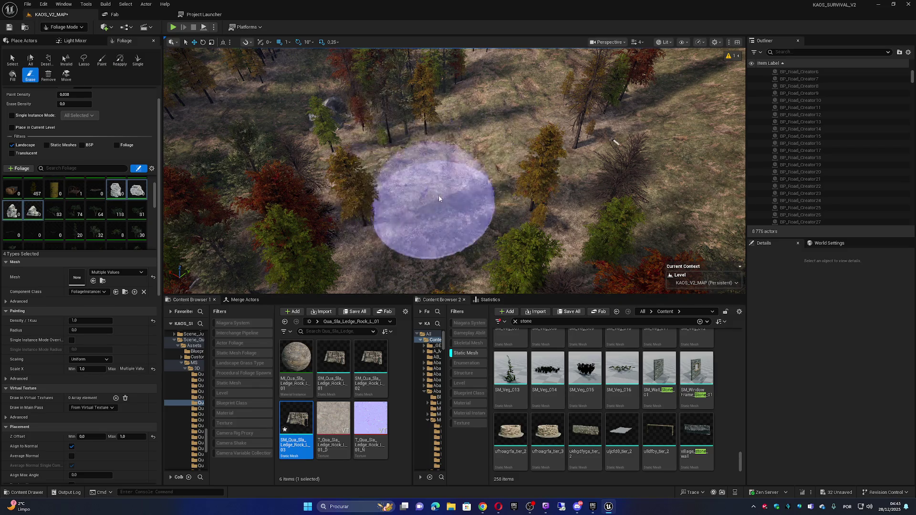
mouse_move(457, 164)
left_mouse_down()
mouse_move(460, 204)
mouse_move(453, 169)
left_mouse_up()
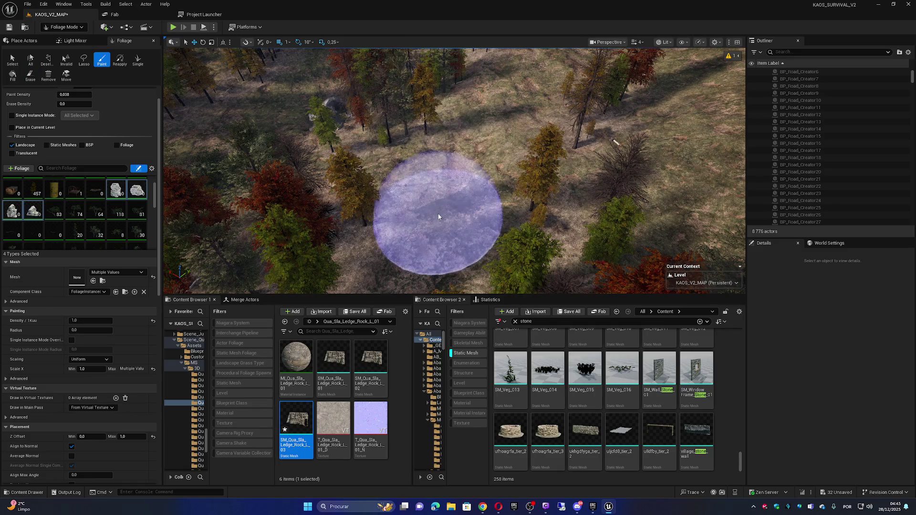
key("ctrl+z")
left_click_drag(508, 140, 470, 223)
key("ctrl+z")
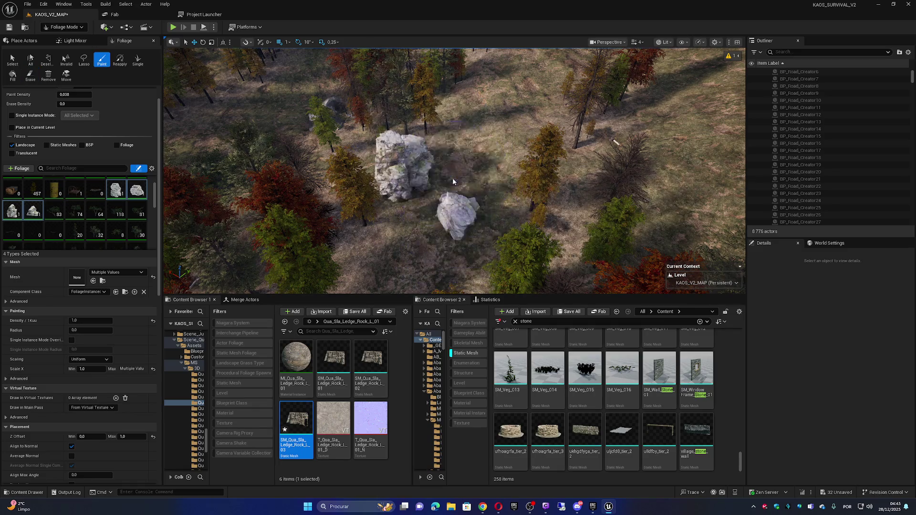
Fly up to the big rocks and scroll the Foliage panel to the Z Offset settings.
scroll(455, 171, "down", 2)
key("w")
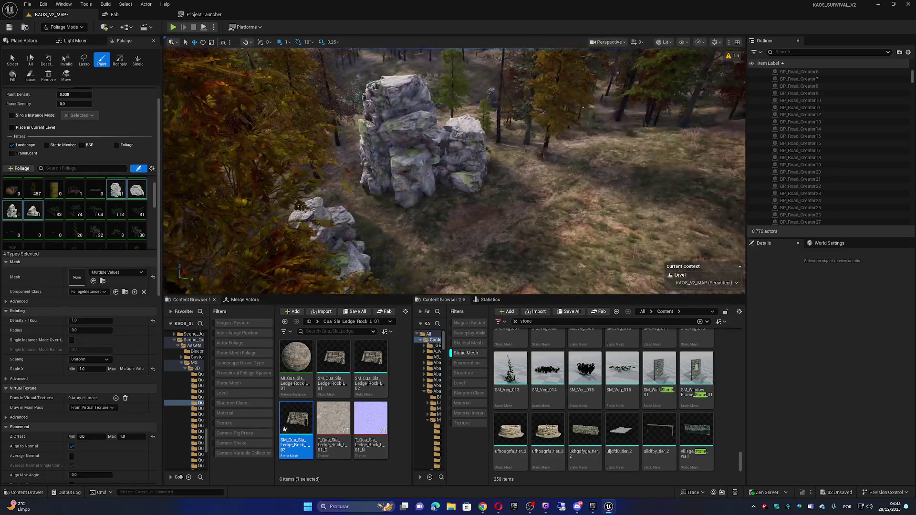
scroll(454, 170, "down", 1)
key("w")
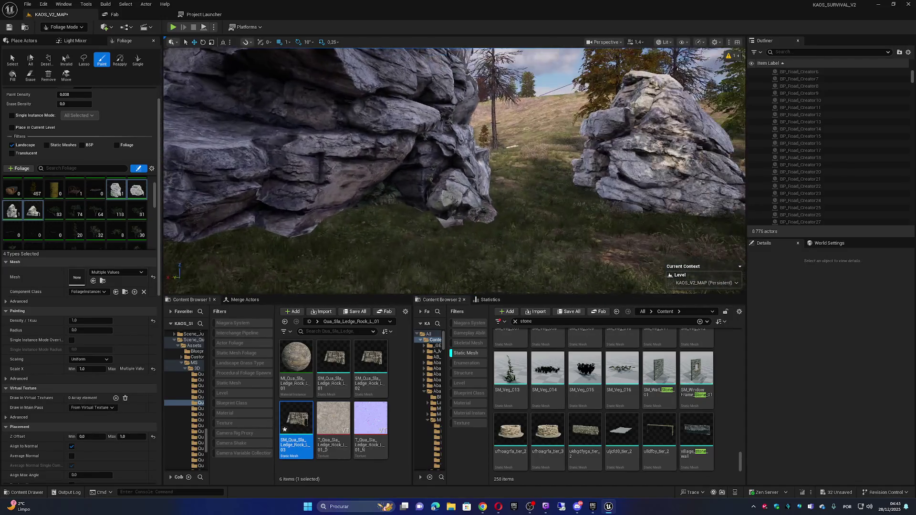
key("s")
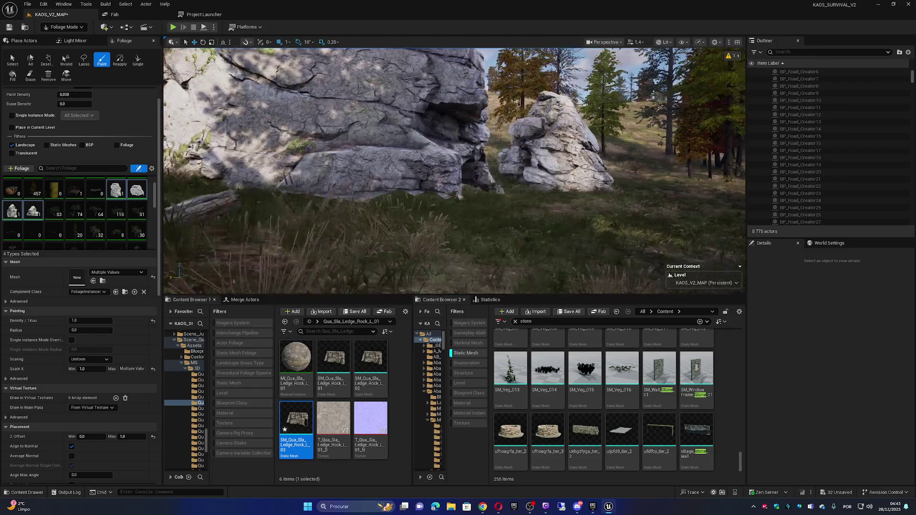
key("w")
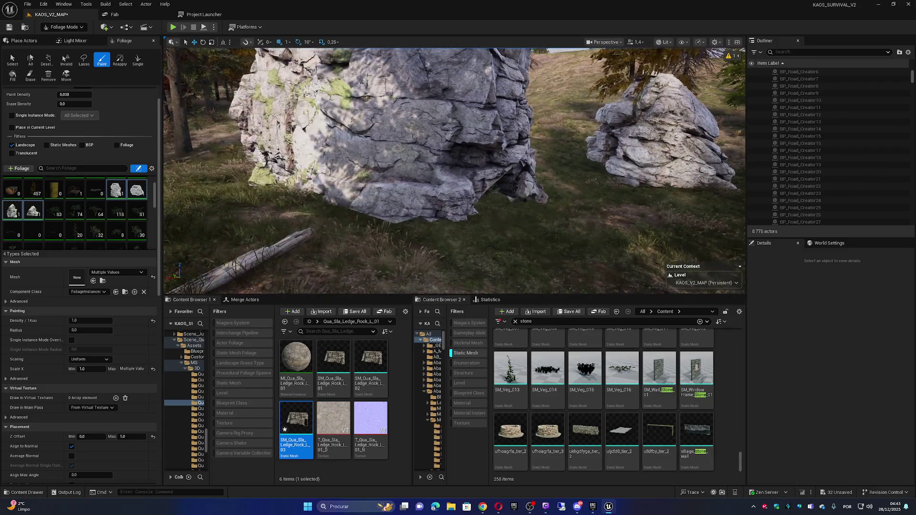
scroll(114, 349, "down", 2)
scroll(113, 352, "down", 2)
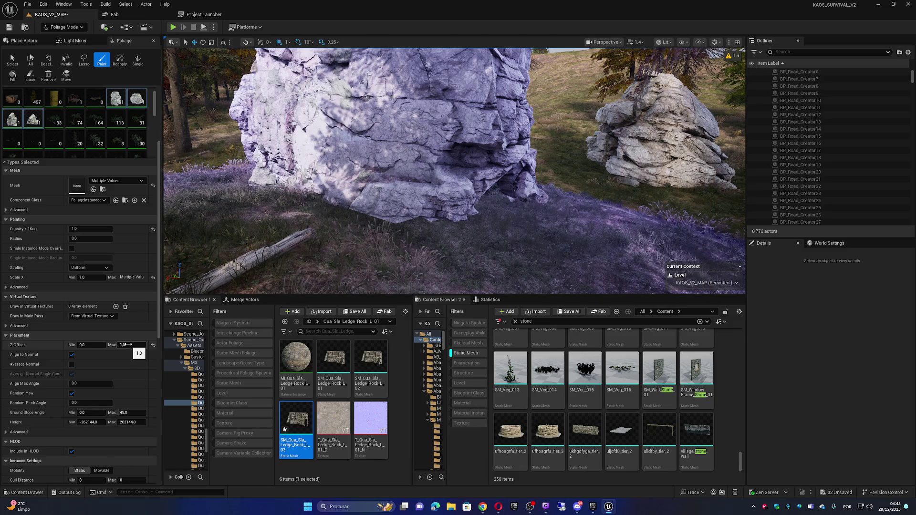
Set the rocks' maximum Z Offset to -1 and inspect the boulders, undoing a test erase.
left_click(128, 345)
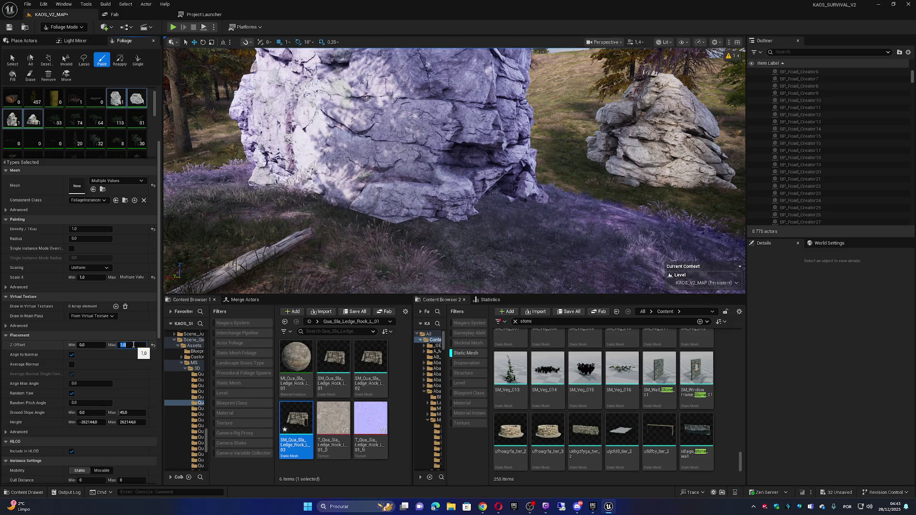
type("-1")
key("Return")
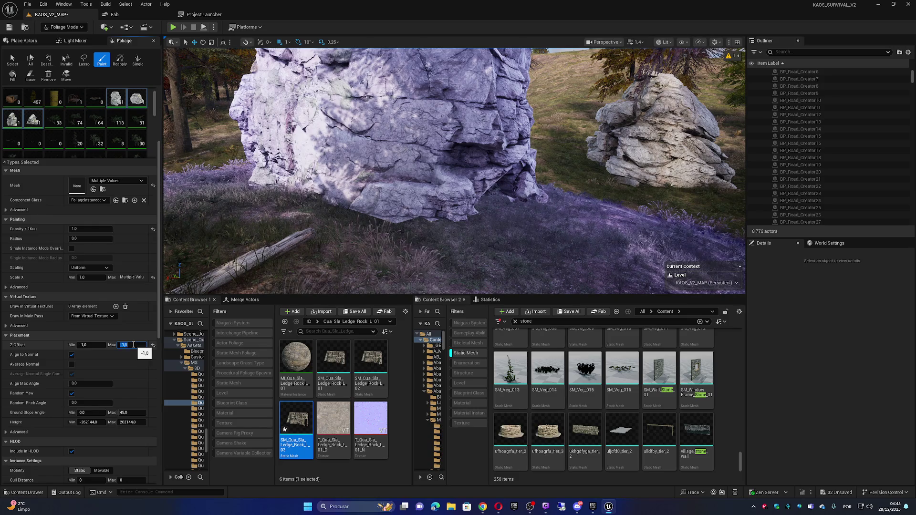
left_click(423, 171, "shift")
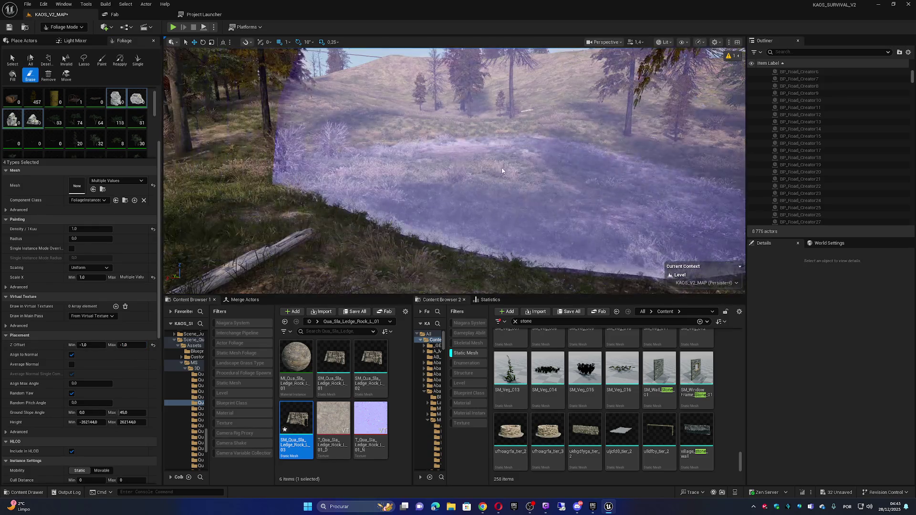
key("ctrl+z")
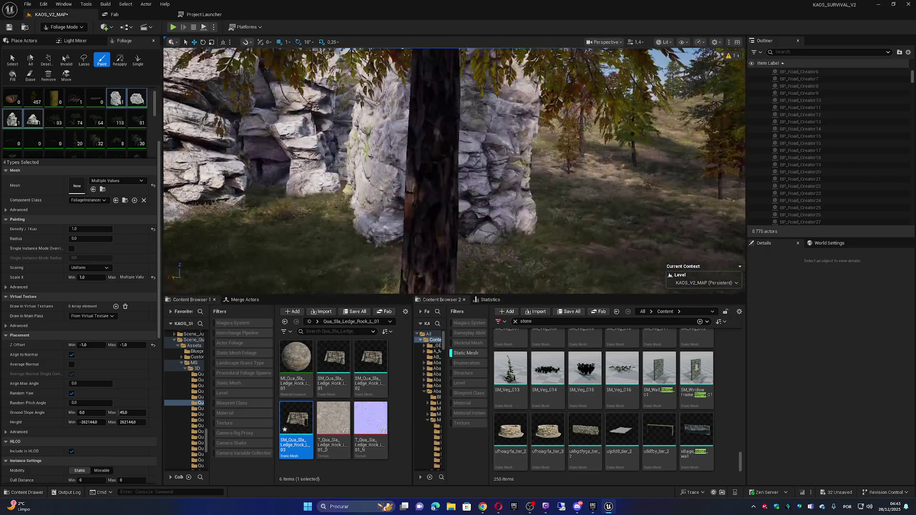
key("w")
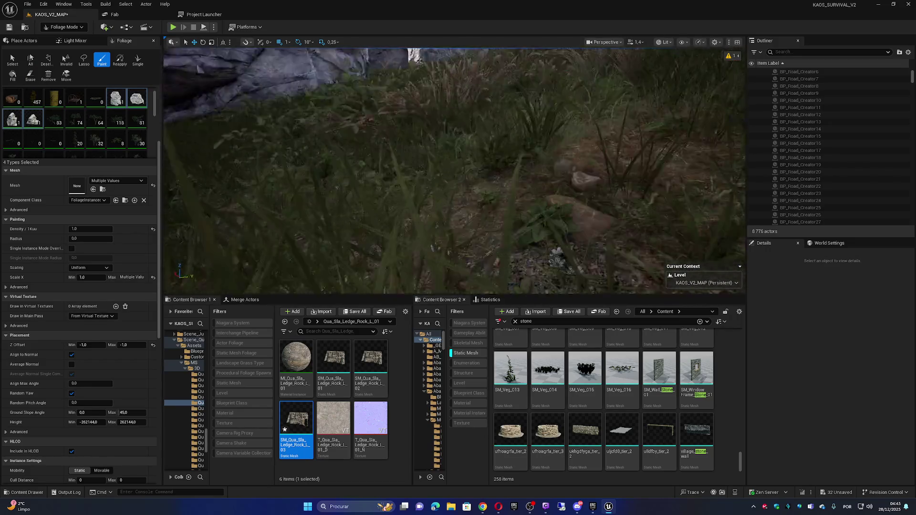
scroll(454, 171, "up", 2)
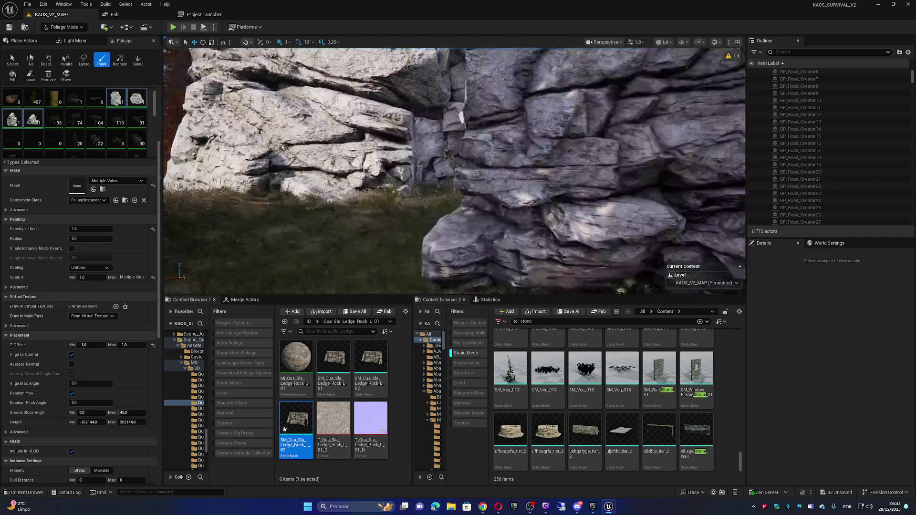
key("s")
key("s")
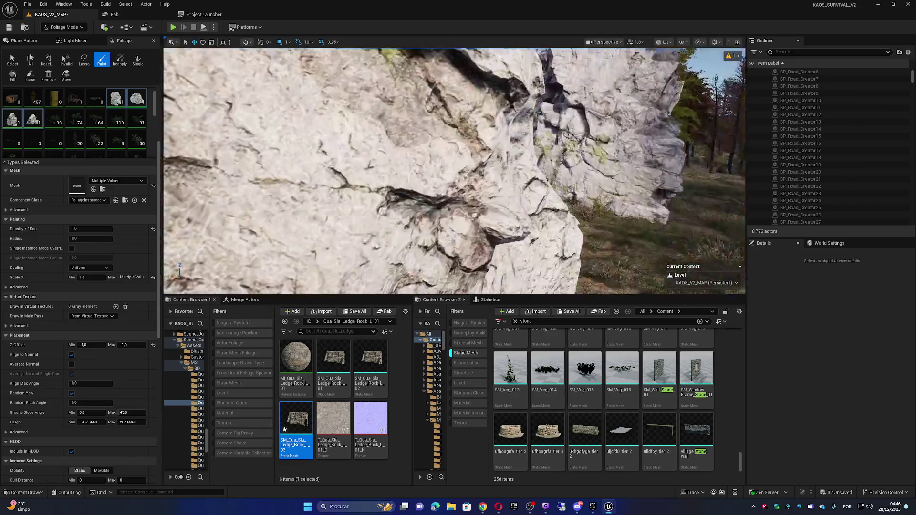
key("w")
key("shift")
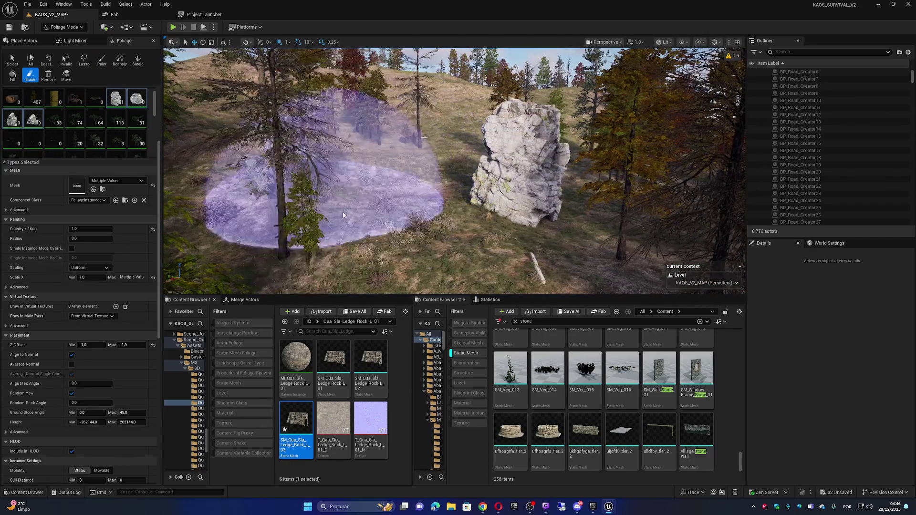
Change the Z Offset to -2, then test-paint, inspect and erase a big rock on the hillside.
left_click(129, 344)
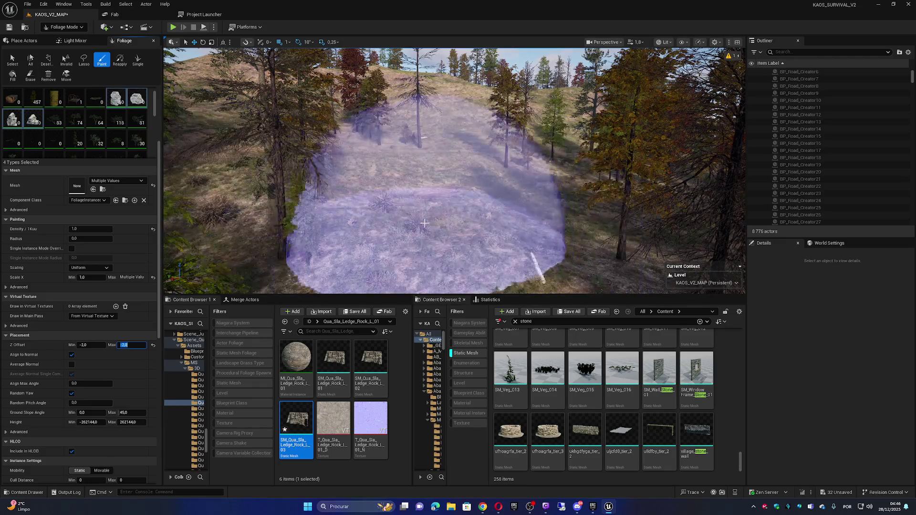
left_click(437, 205)
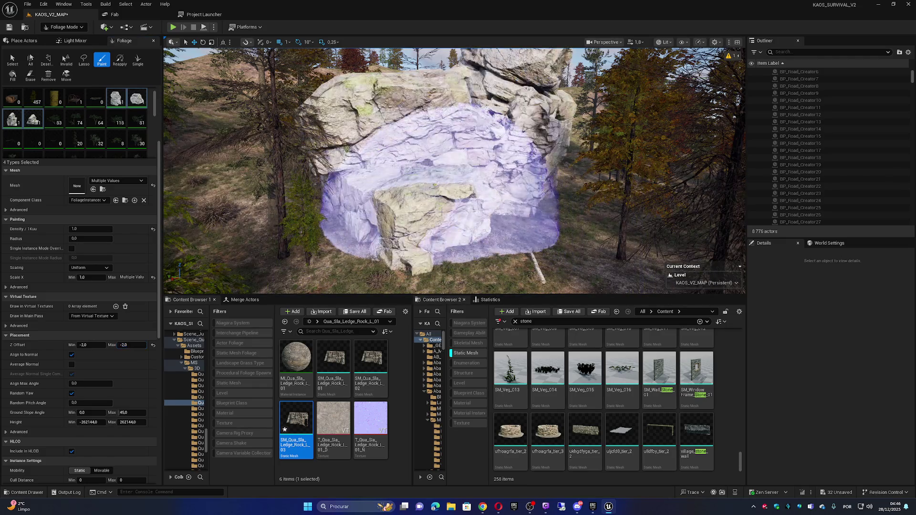
key("ctrl+z")
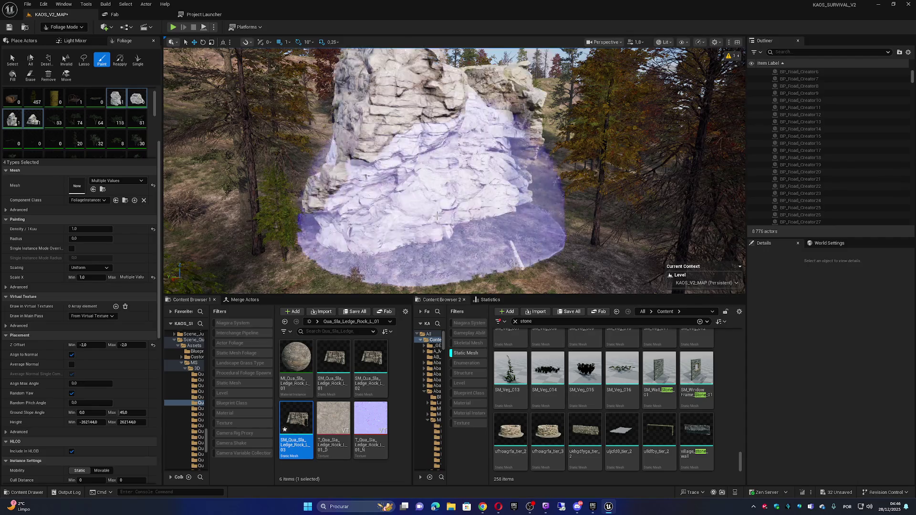
key("w")
scroll(437, 216, "down", 2)
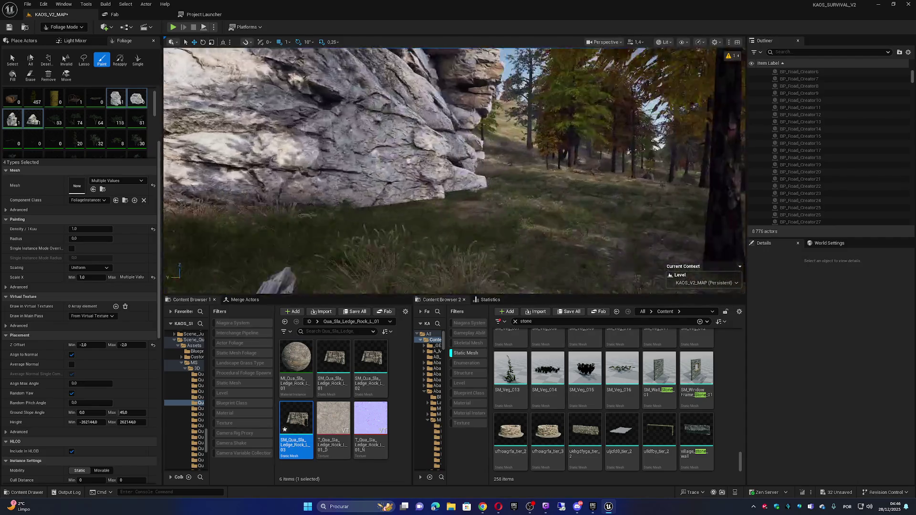
key("q")
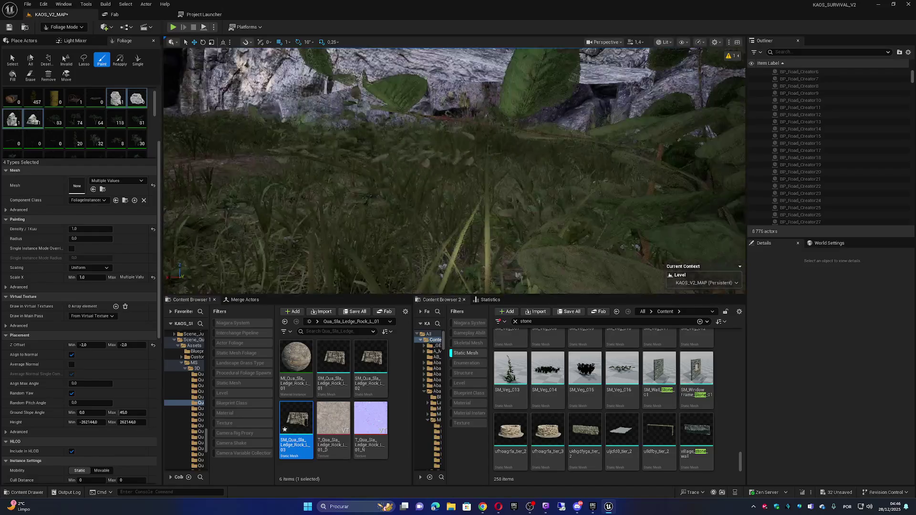
key("s")
scroll(454, 171, "up", 2)
scroll(454, 171, "up", 3)
key("e")
left_click(395, 213)
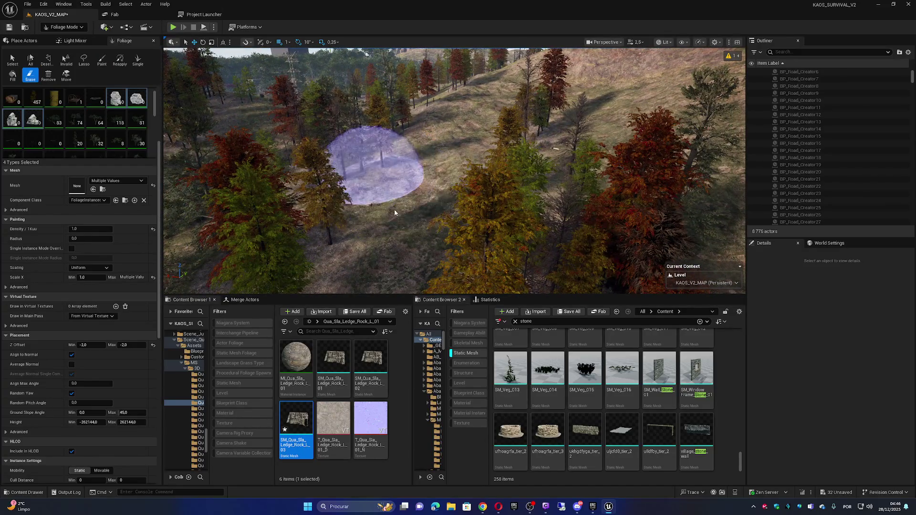
key("shift")
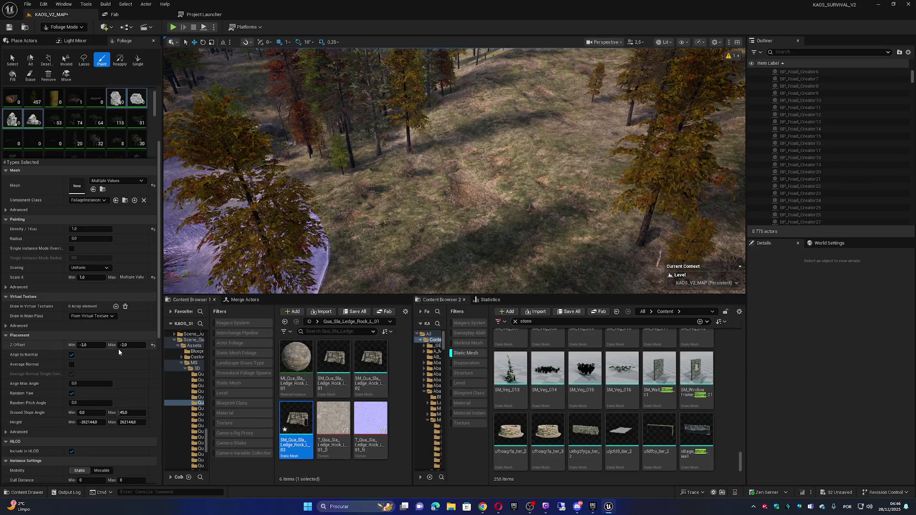
Set the maximum Z Offset to -3, paint a rock cluster on the hillside, inspect it and erase it.
left_click(126, 345)
type("-5")
key("Return")
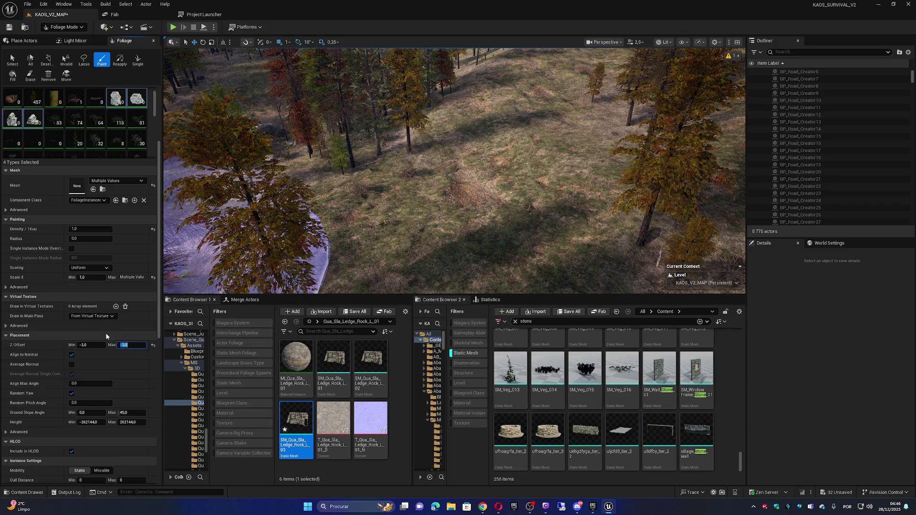
left_click(458, 248)
key("w")
scroll(454, 170, "down", 2)
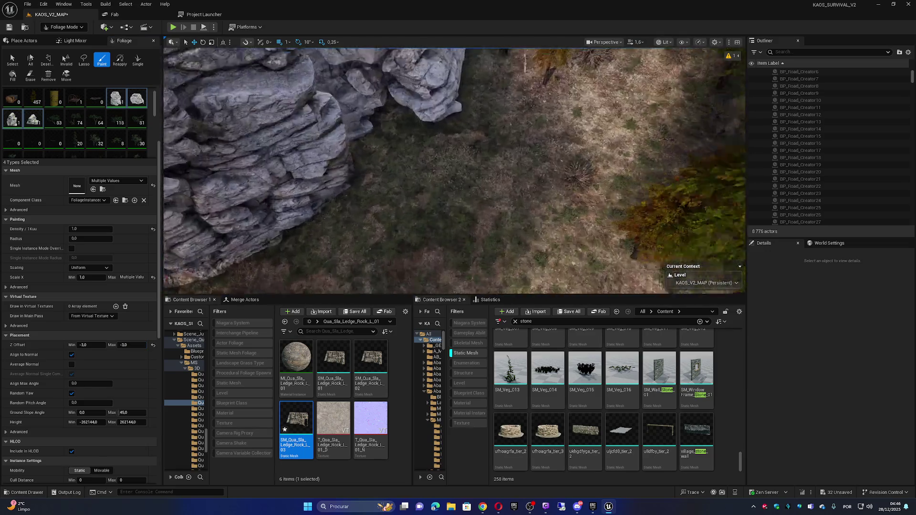
scroll(454, 171, "up", 2)
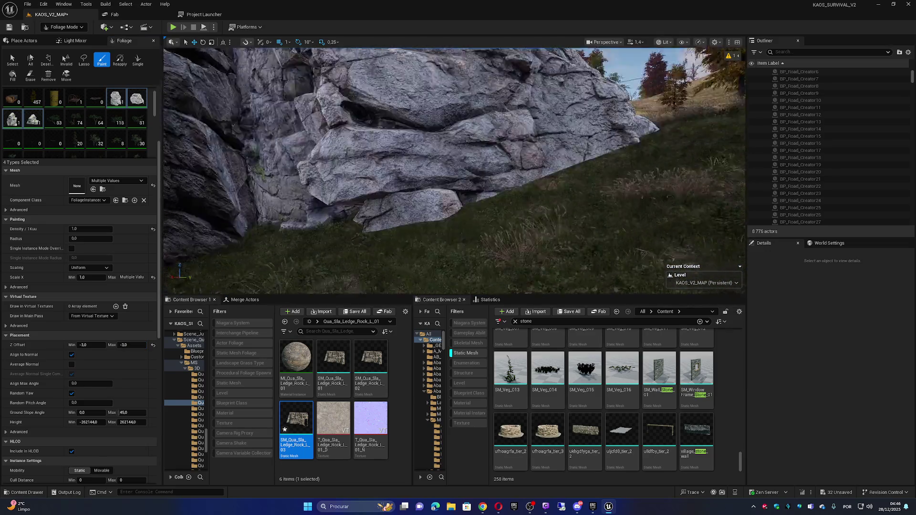
scroll(595, 158, "up", 2)
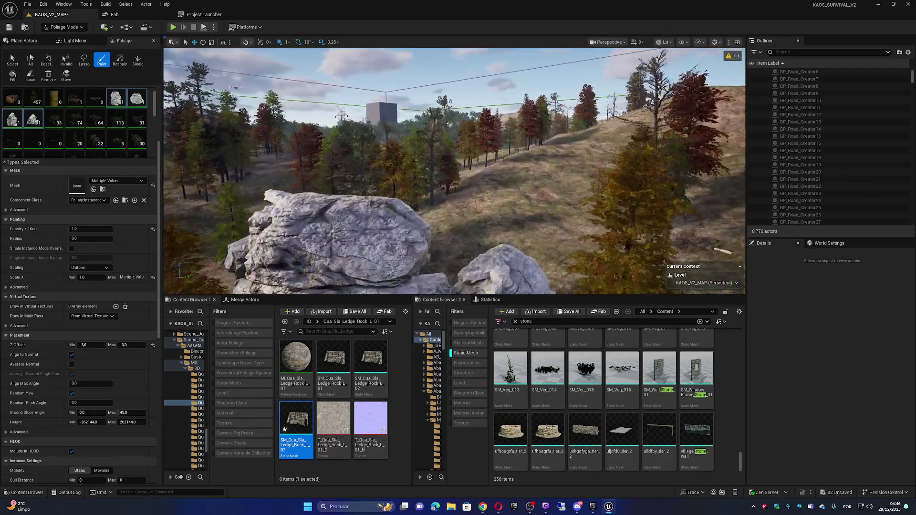
left_click(432, 148, "shift")
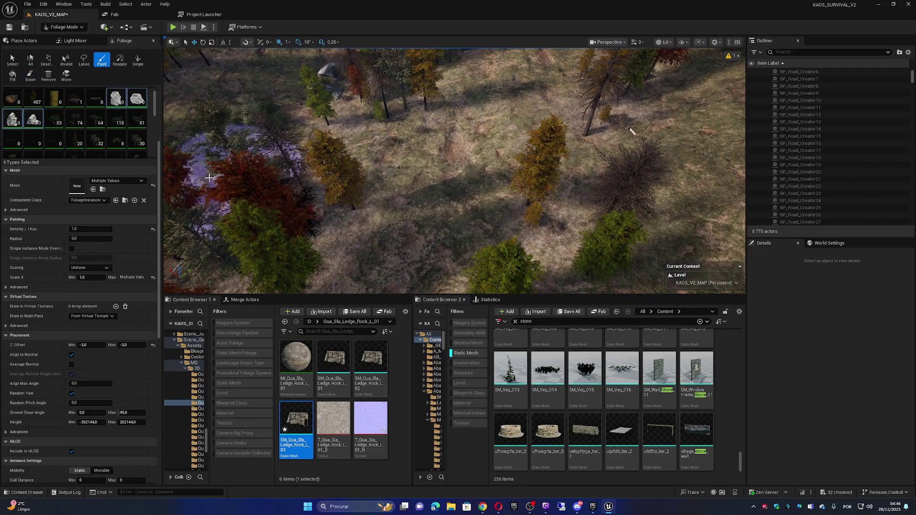
scroll(108, 137, "up", 2)
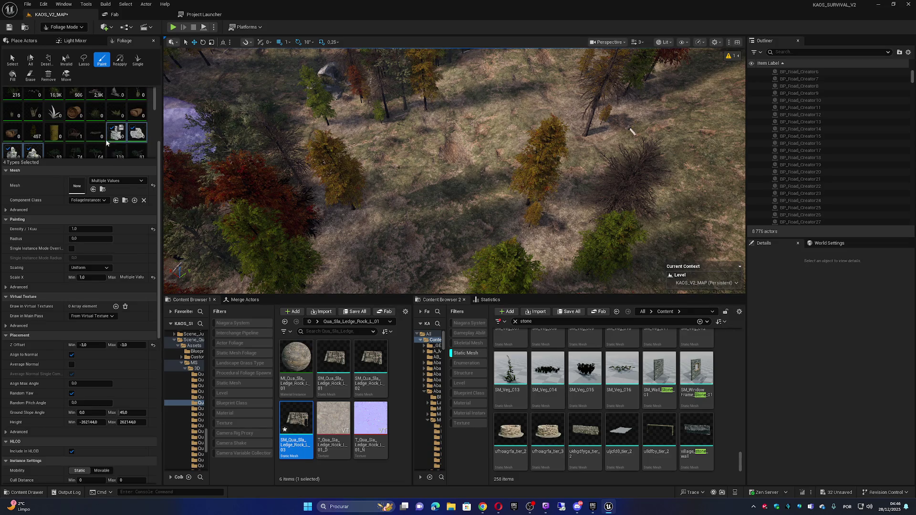
Raise the maximum Z Offset to 1 and clear the rocks under the brush.
left_click(130, 345)
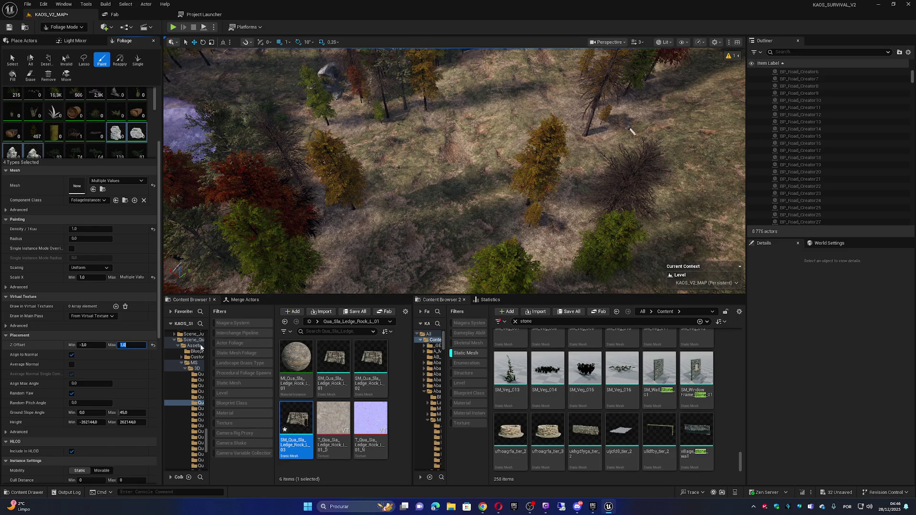
key("Return")
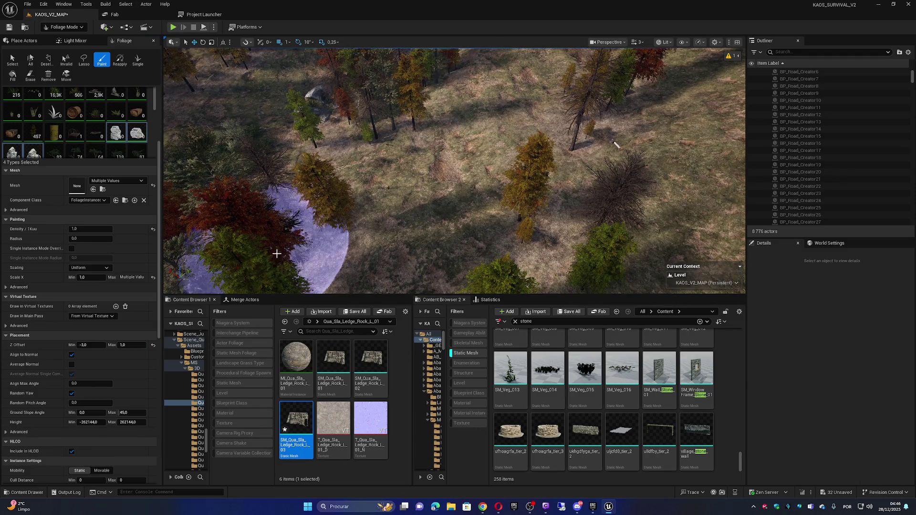
left_click(439, 189, "shift")
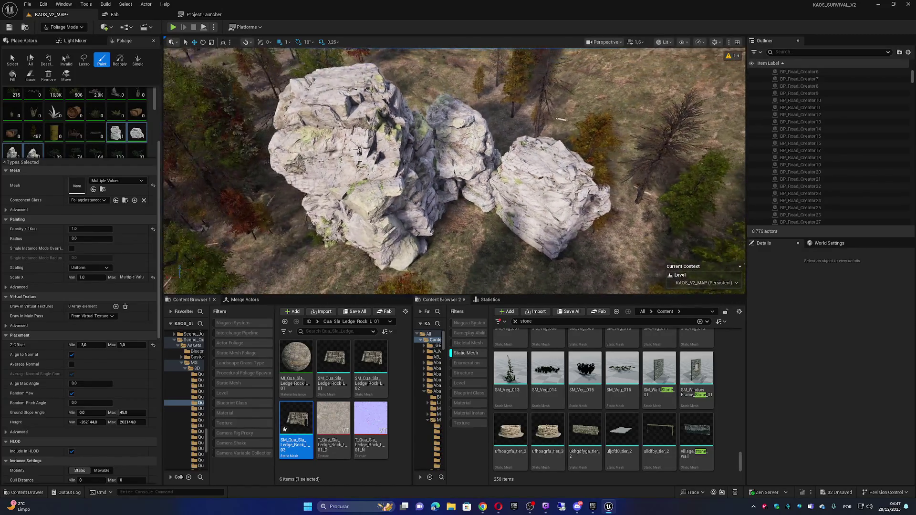
Scroll the foliage palette and select SM_Bed2 as the only foliage type to paint.
key("e")
key("p")
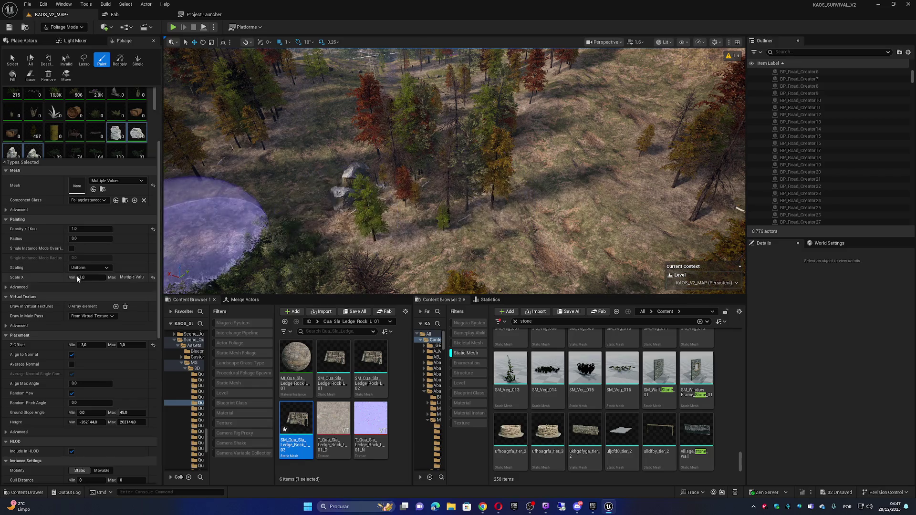
scroll(96, 276, "up", 2)
scroll(99, 273, "down", 2)
scroll(99, 273, "down", 3)
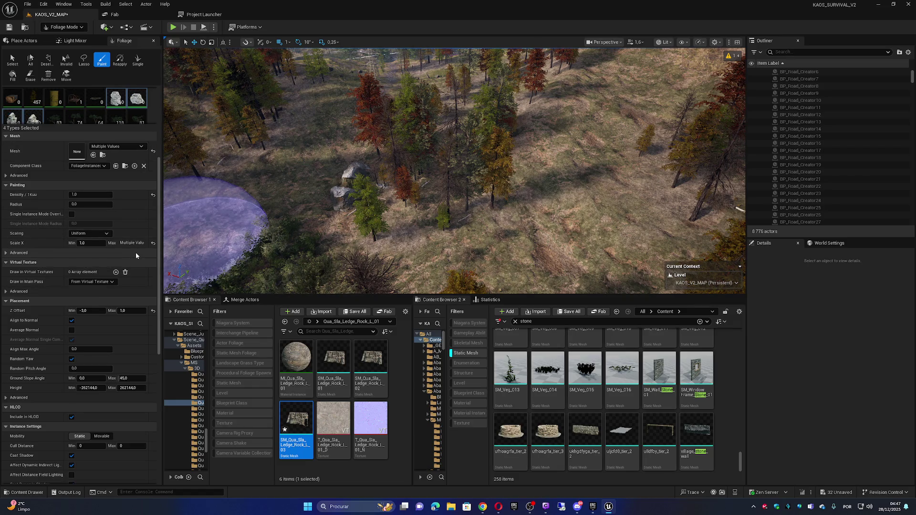
scroll(129, 285, "up", 1)
left_click(78, 124)
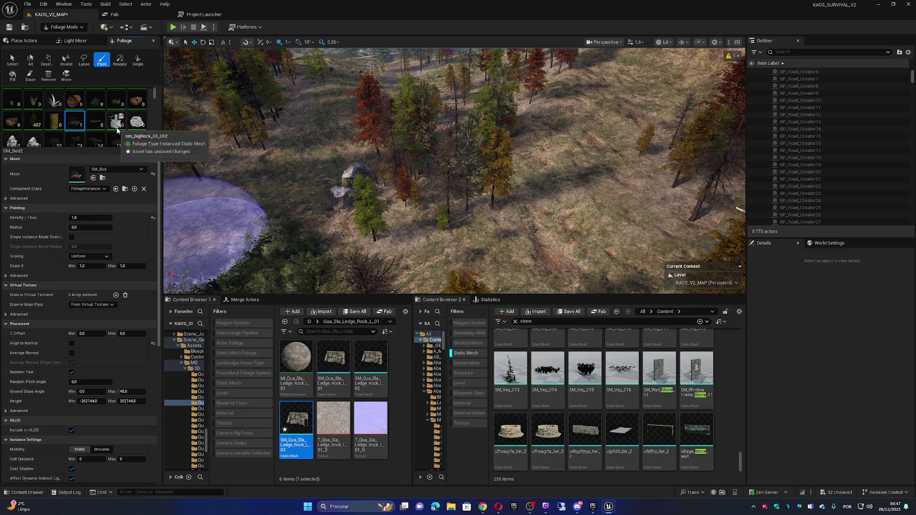
Select the four big rock foliage types together and scroll to their scaling and Z offset settings.
left_click(79, 106)
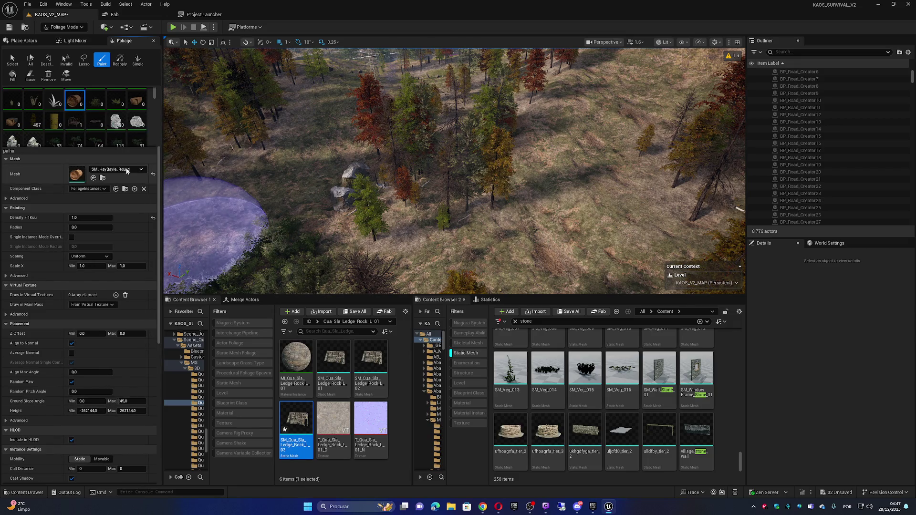
scroll(119, 191, "up", 2)
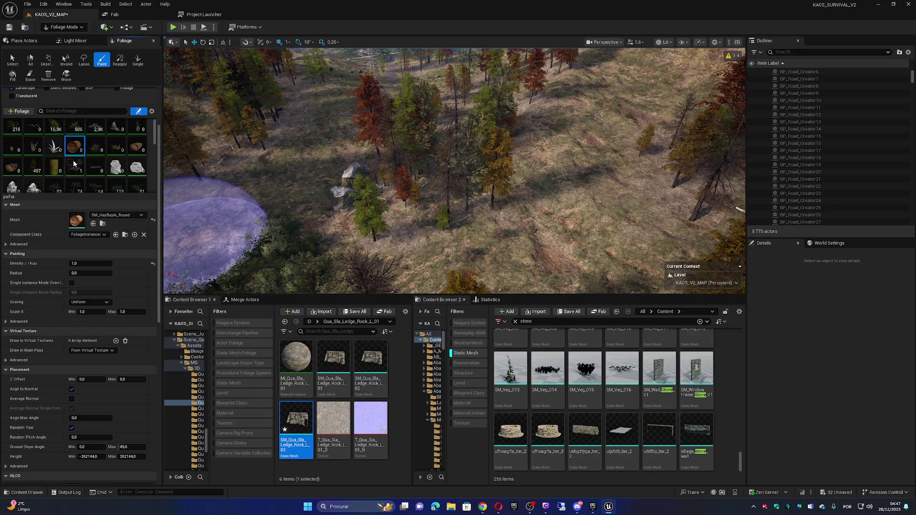
left_click(116, 168)
left_click(33, 187, "shift")
scroll(114, 226, "down", 3)
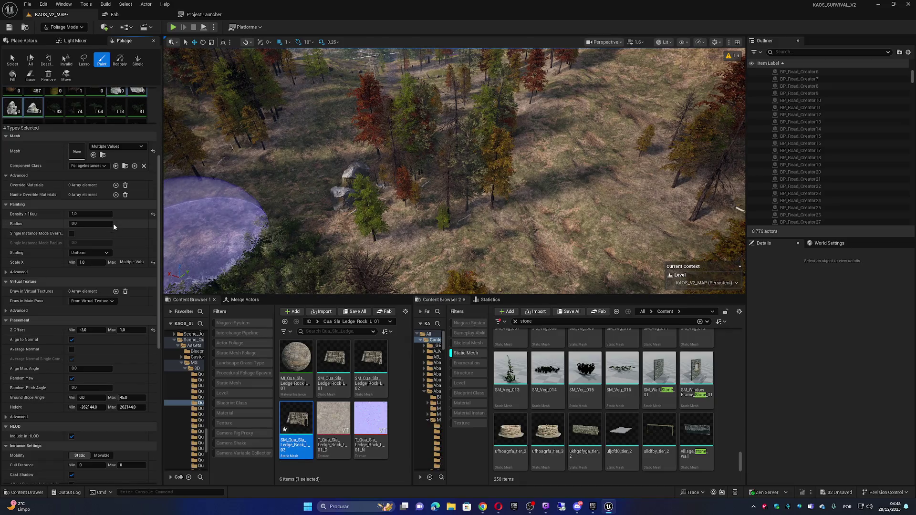
scroll(113, 222, "down", 2)
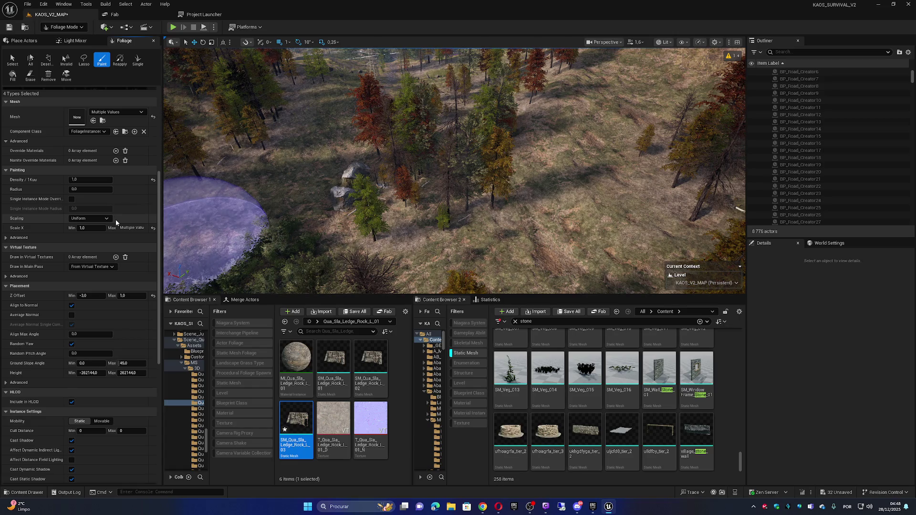
Lower Ground Slope Angle Max from 45 to 10 degrees for the selected rock foliage types.
left_click(5, 383)
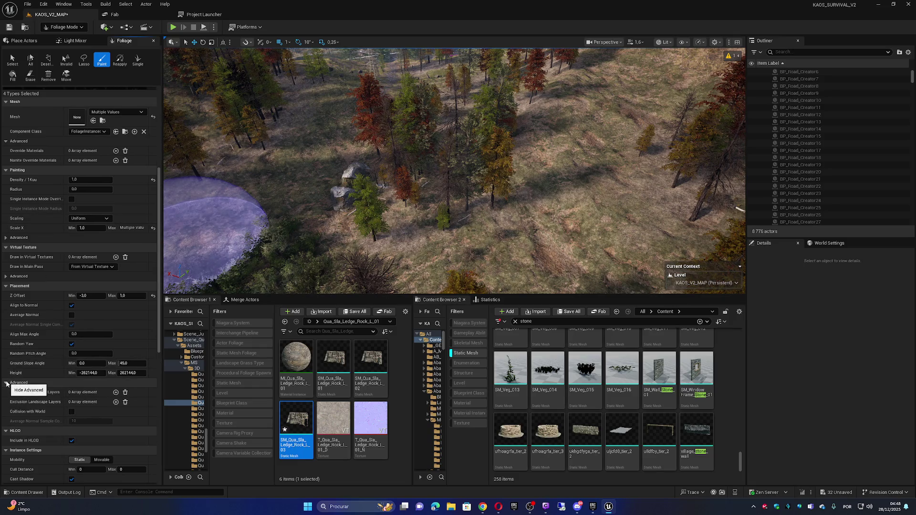
left_click(6, 383)
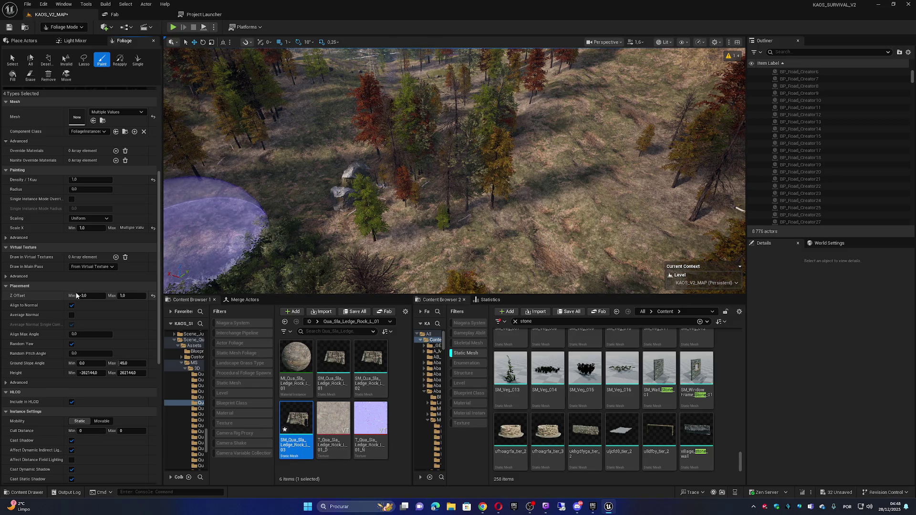
left_click(130, 363)
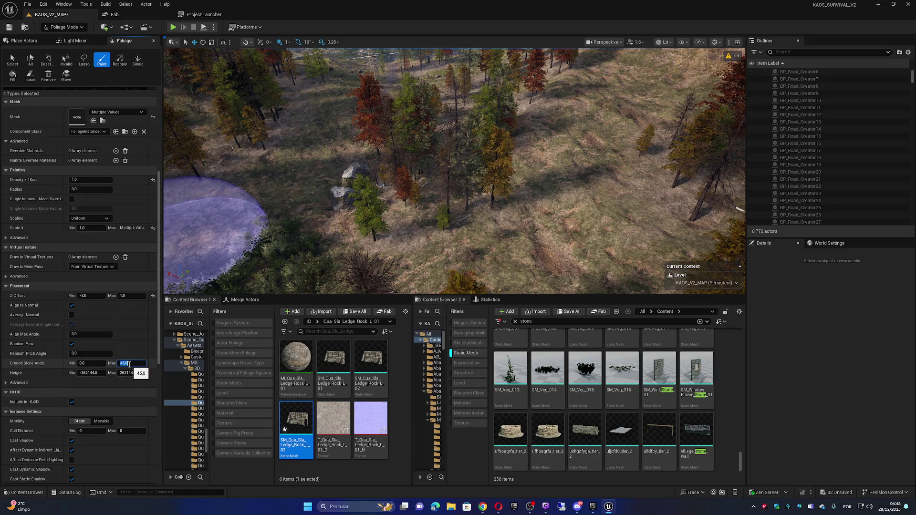
key("Return")
scroll(463, 261, "up", 3)
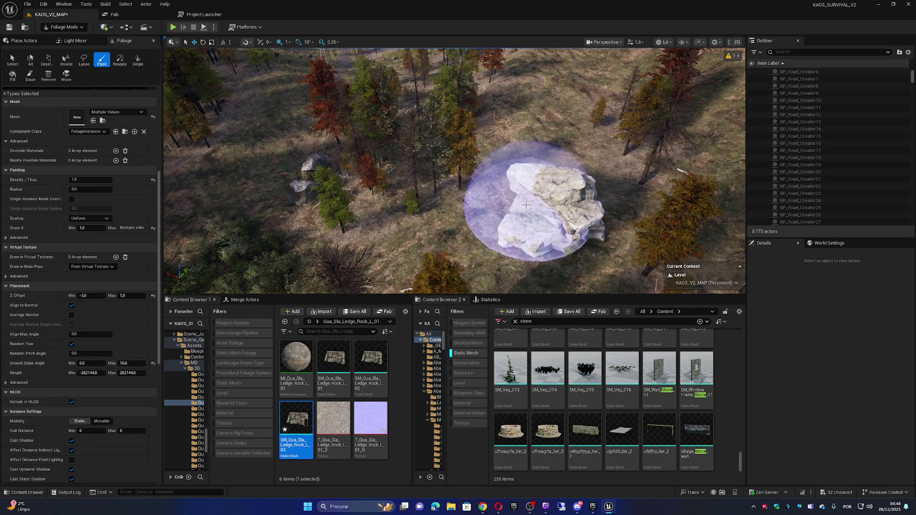
scroll(526, 206, "up", 2)
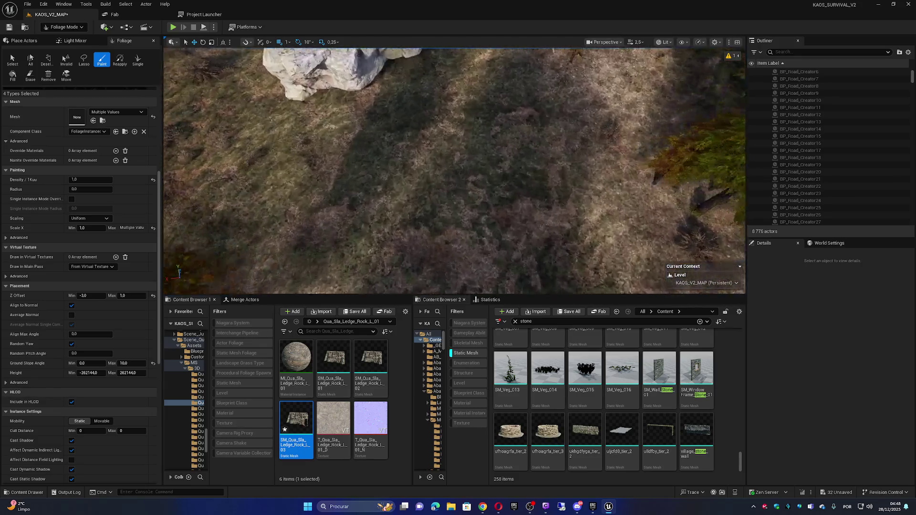
scroll(454, 170, "down", 2)
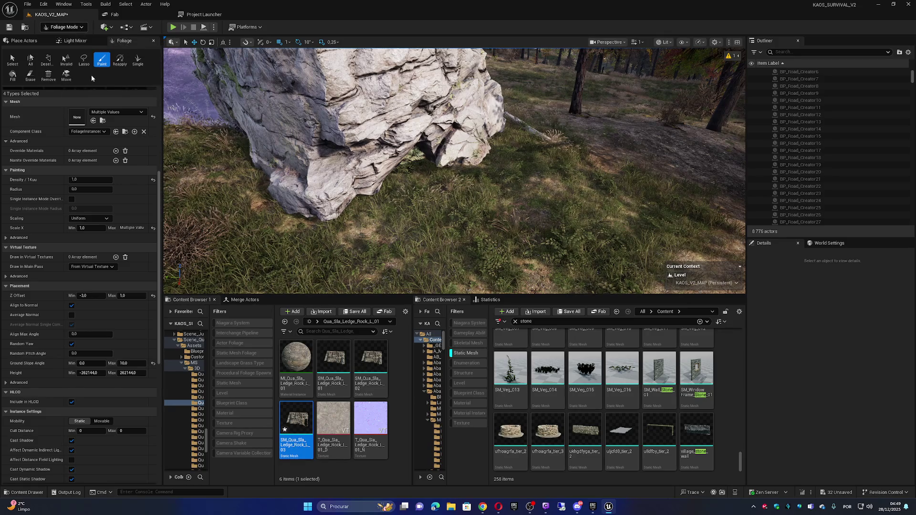
scroll(125, 191, "up", 5)
Locate the sm_BigRock_01_012 mesh asset and drag sm_BigRock_01_01 into the level beside the rocks.
left_click(116, 167)
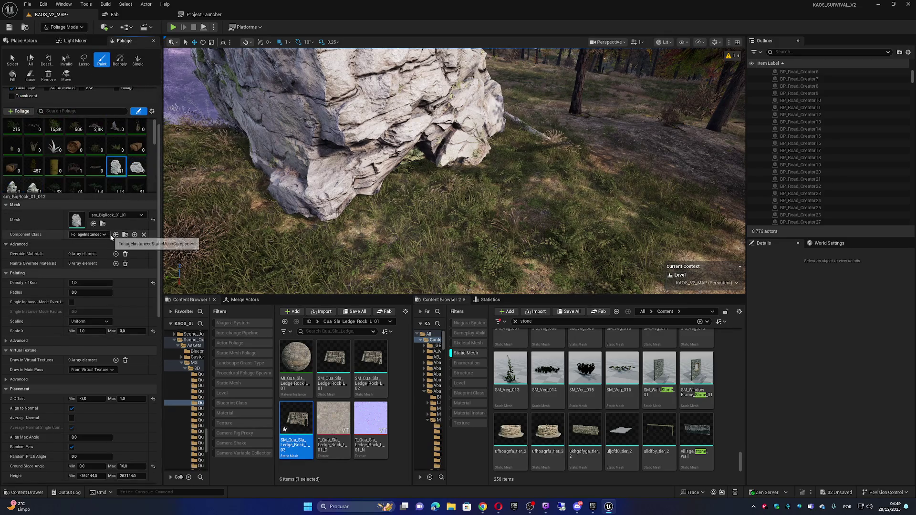
left_click(103, 223)
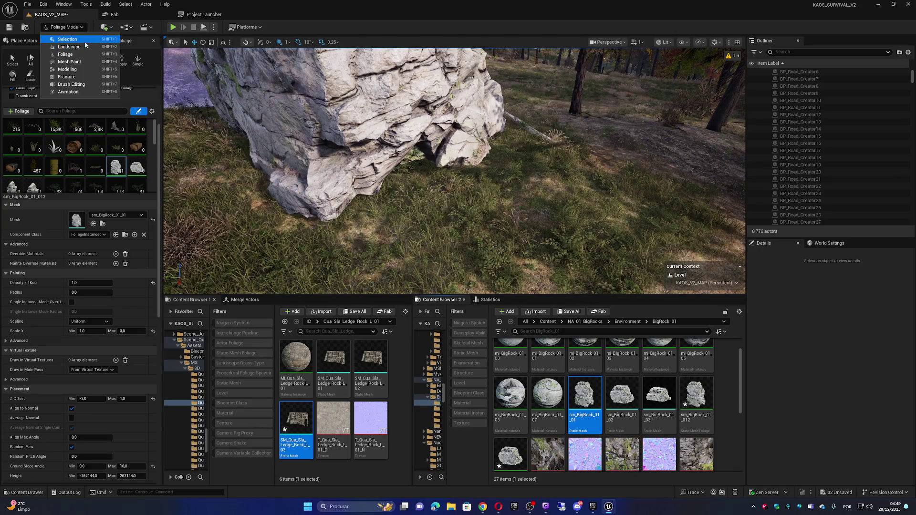
left_click(84, 41)
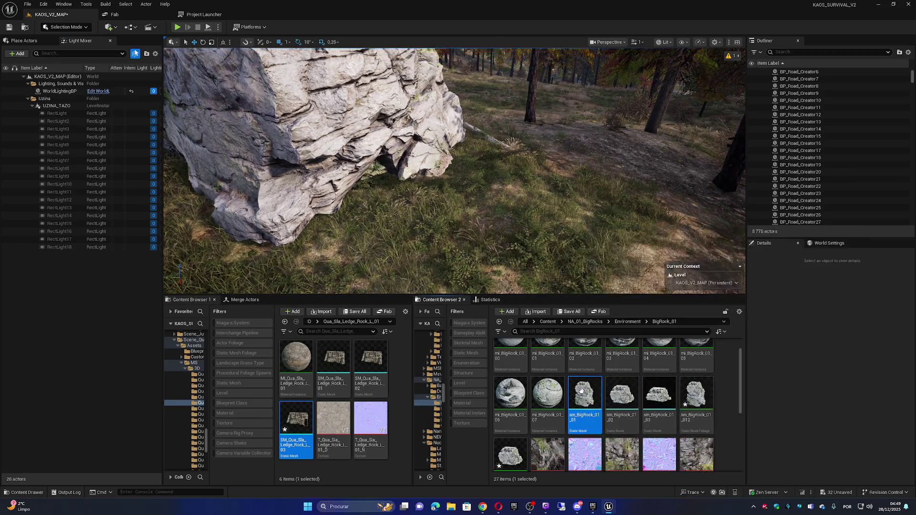
left_click_drag(585, 391, 567, 205)
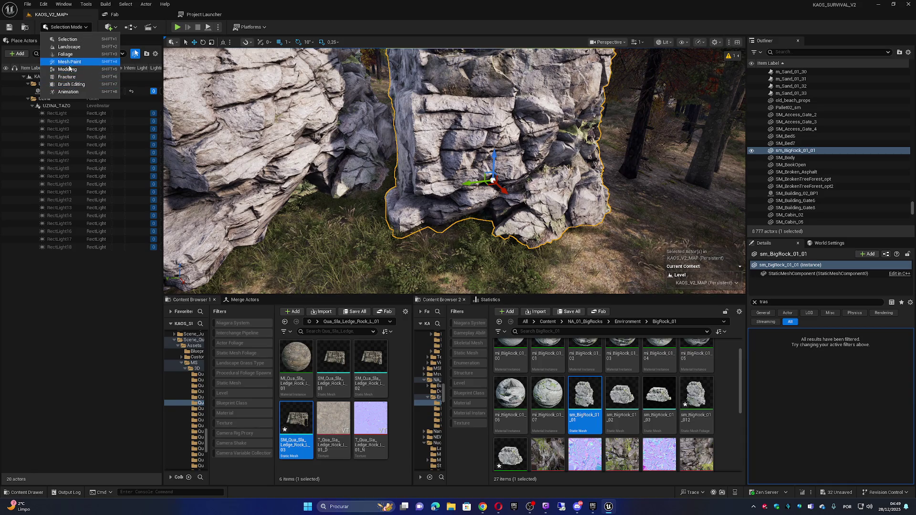
key("shift+5")
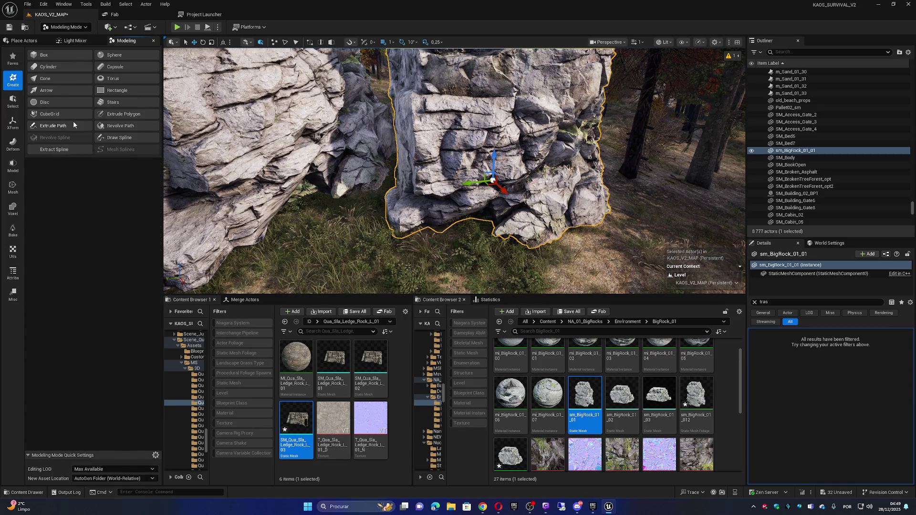
Edit the sm_BigRock_01_01 pivot with XForm > Edit Pivot, lift-test it, then delete the rock.
left_click(9, 125)
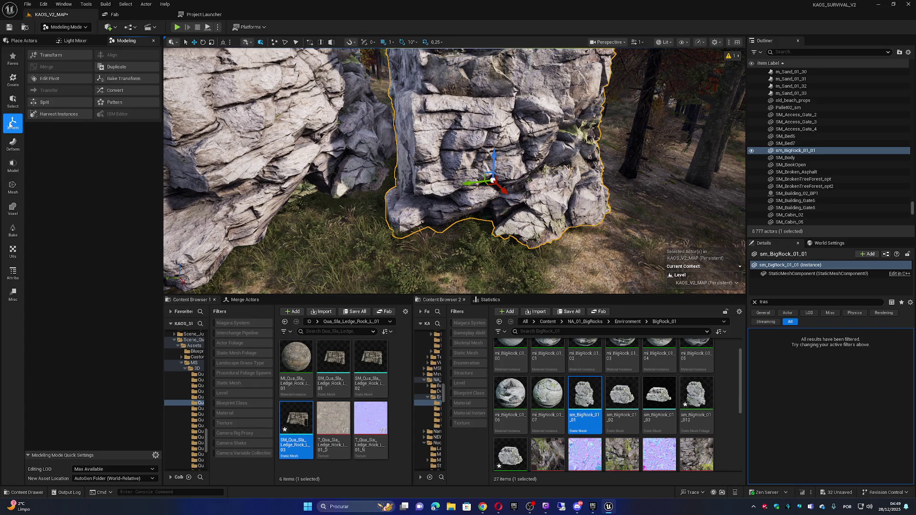
left_click(46, 79)
scroll(495, 157, "up", 3)
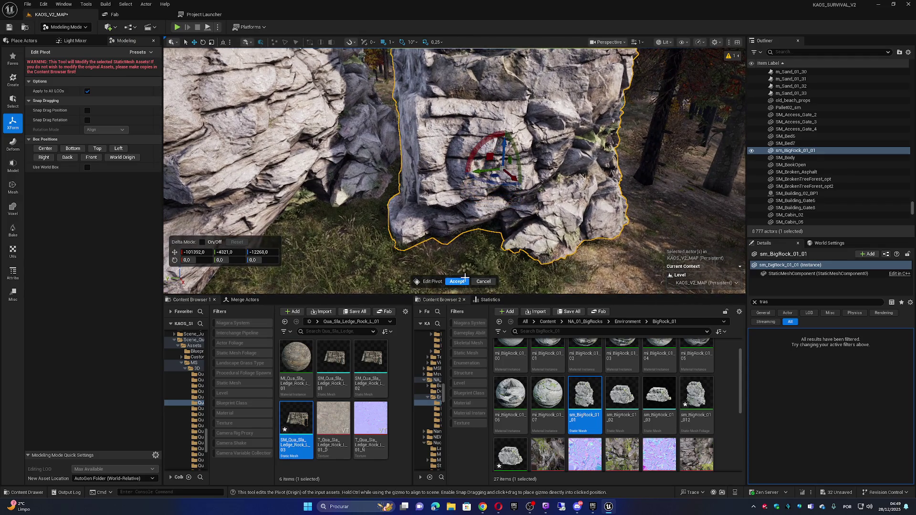
left_click(461, 282)
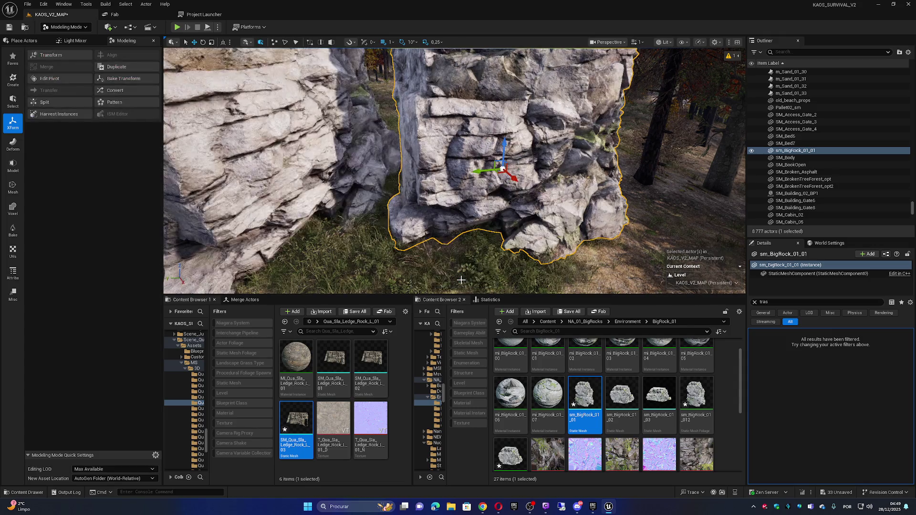
mouse_move(470, 255)
left_mouse_down()
mouse_move(458, 243)
mouse_move(469, 208)
left_mouse_up()
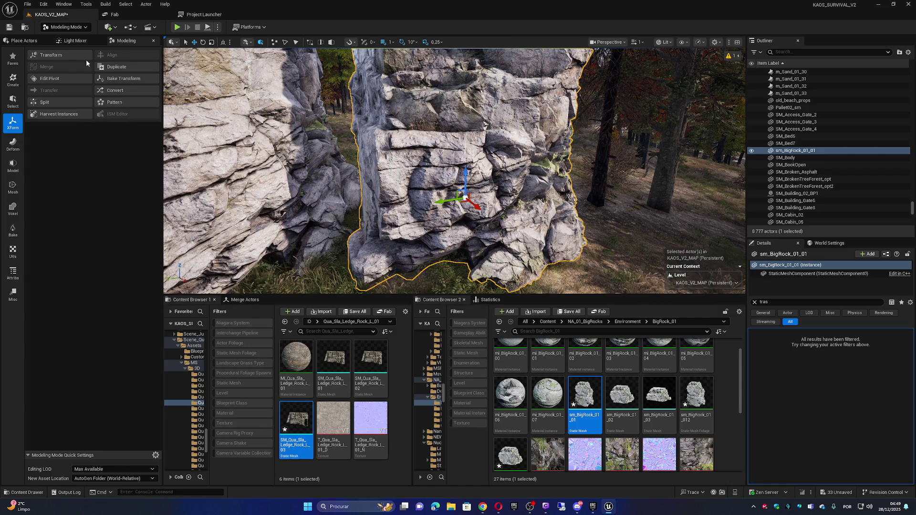
left_click(50, 79)
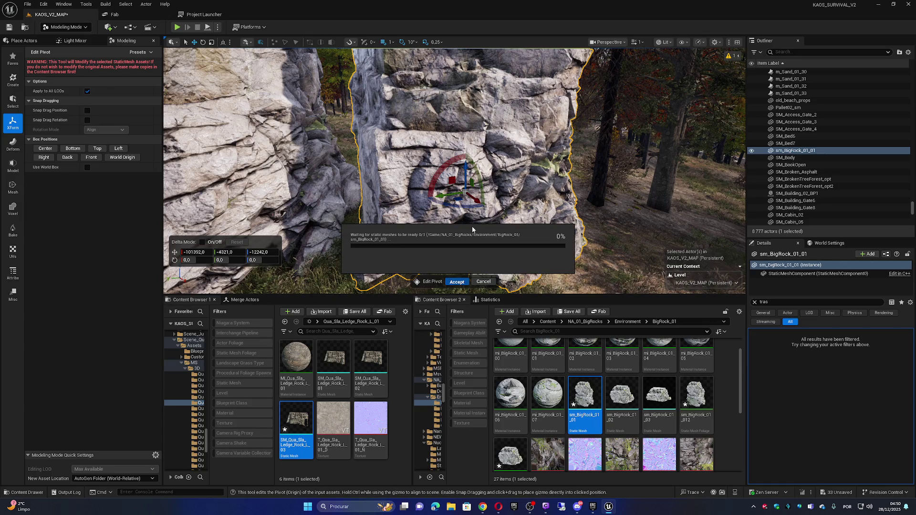
left_click_drag(460, 170, 467, 159)
key("Delete")
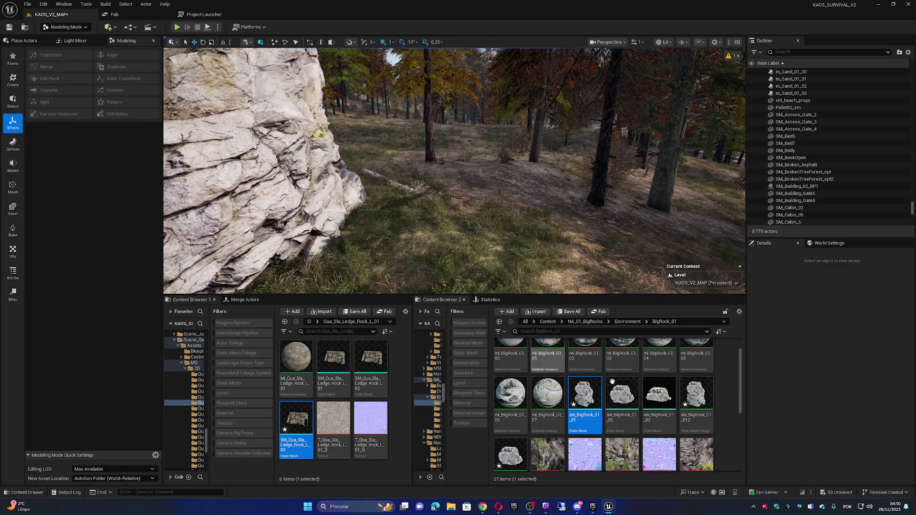
Place sm_BigRock_01_02, edit and accept its pivot, lift-test it, then delete it.
left_click_drag(600, 311, 501, 226)
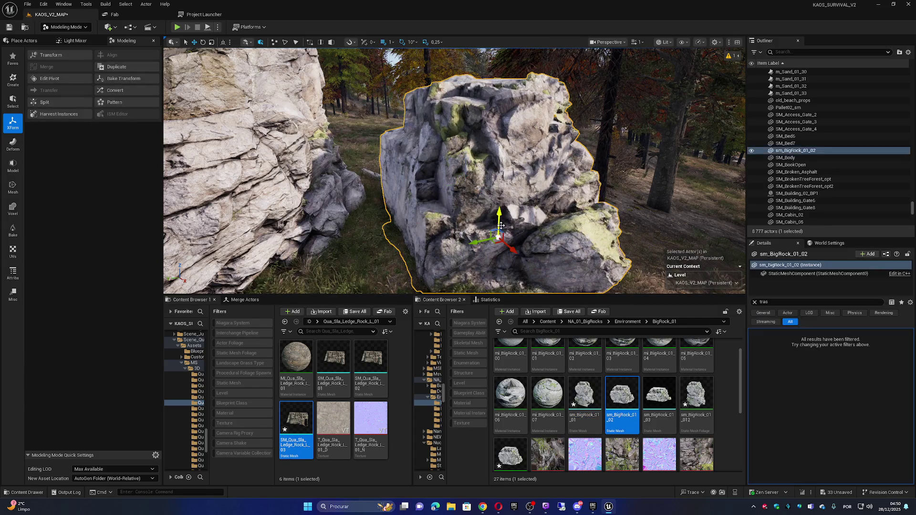
left_click(65, 79)
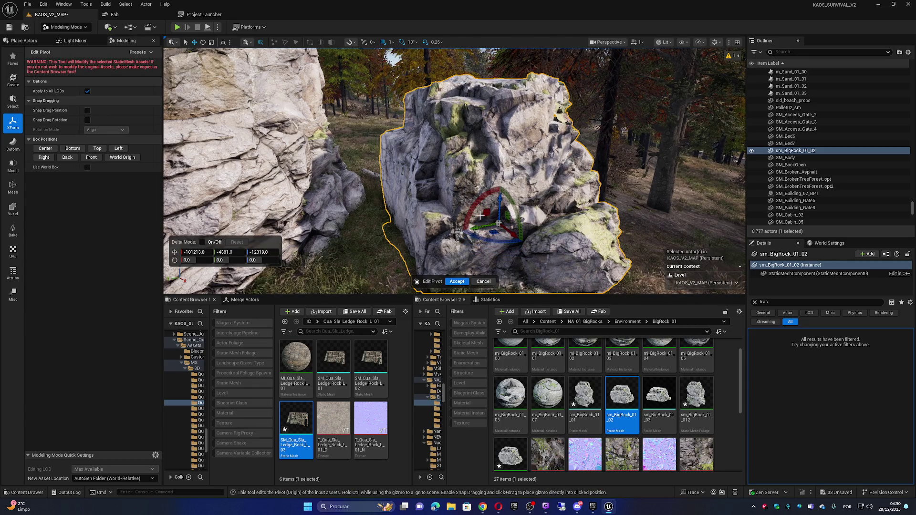
left_click(457, 282)
left_click_drag(500, 195, 502, 181)
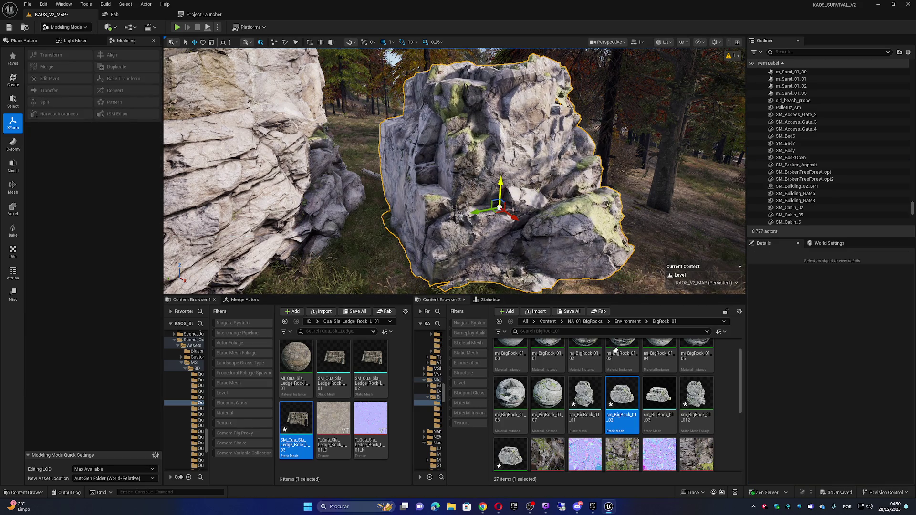
key("Delete")
Place sm_BigRock_01_03, edit and accept its pivot, lift-test it, then delete it.
left_click_drag(474, 215, 477, 228)
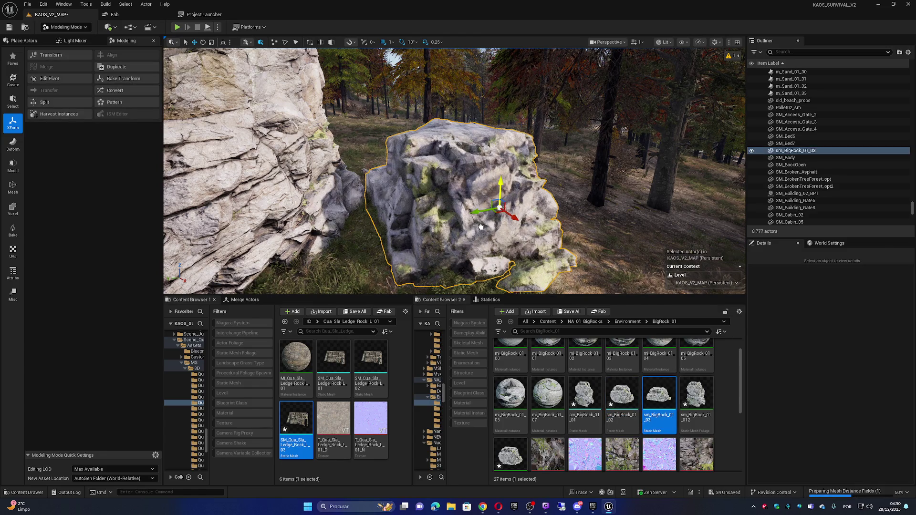
left_click(61, 78)
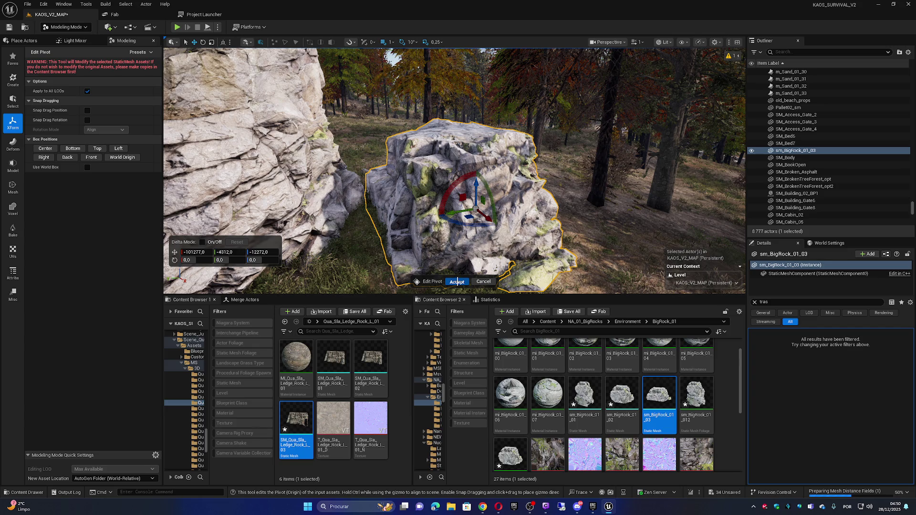
left_click(457, 282)
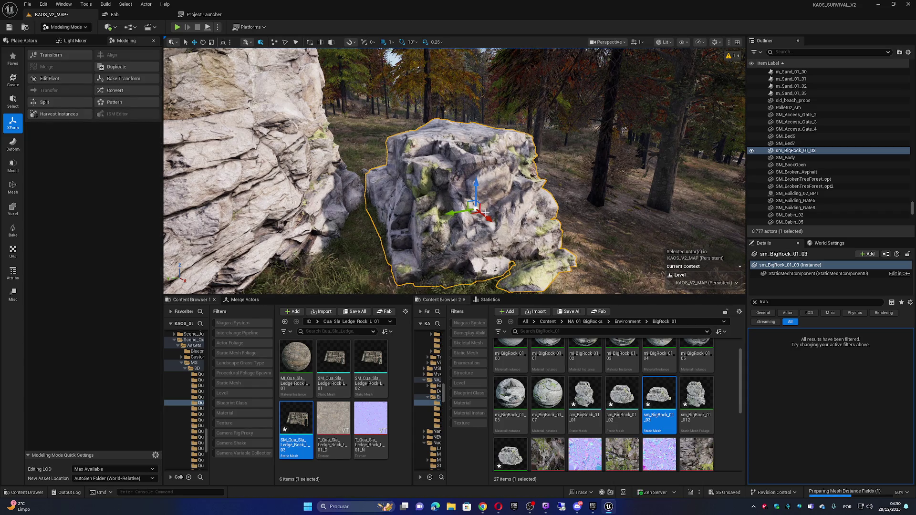
left_click_drag(473, 190, 470, 173)
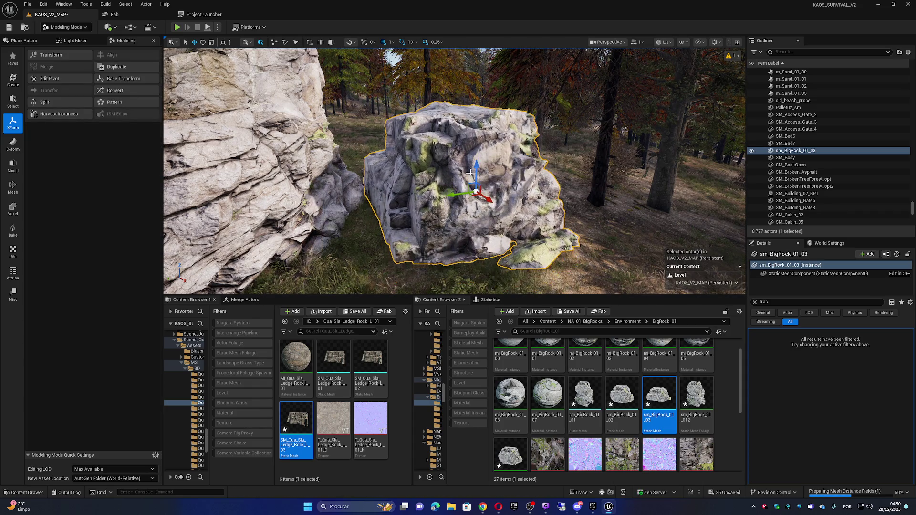
key("ctrl+z")
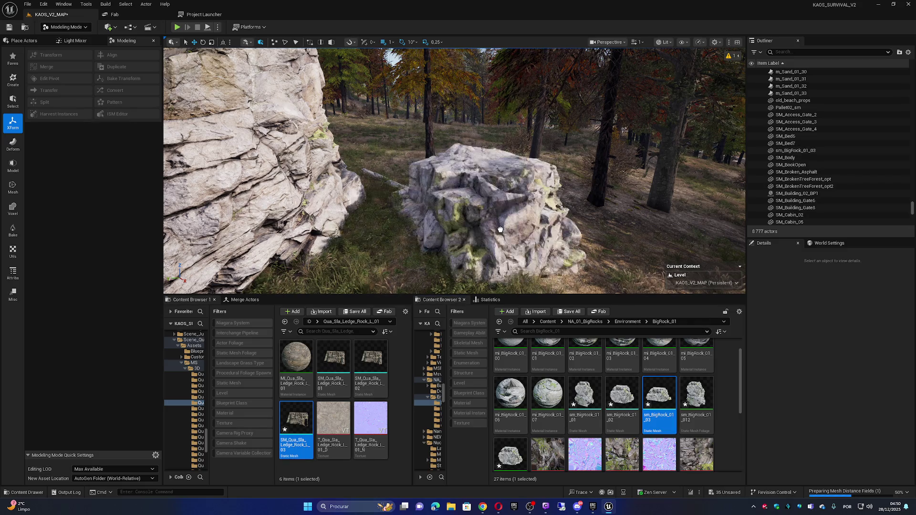
left_click(500, 230)
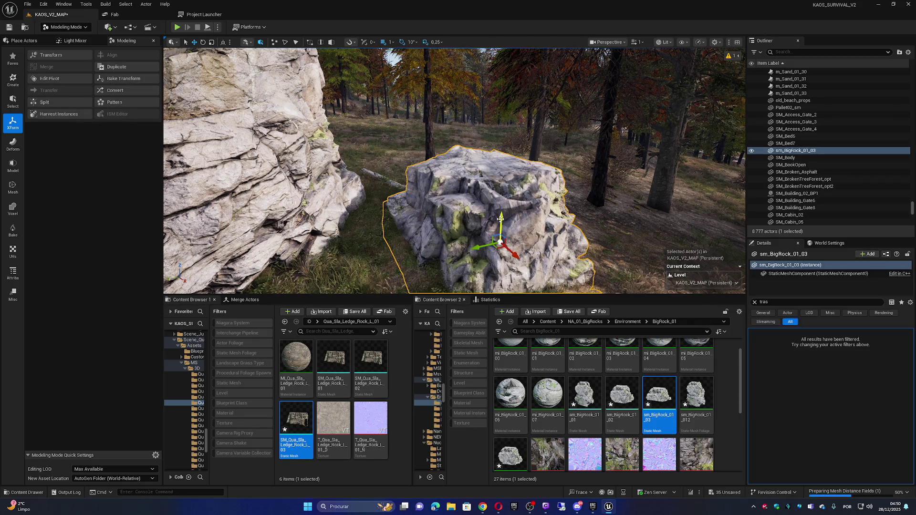
left_click_drag(500, 219, 500, 184)
key("Delete")
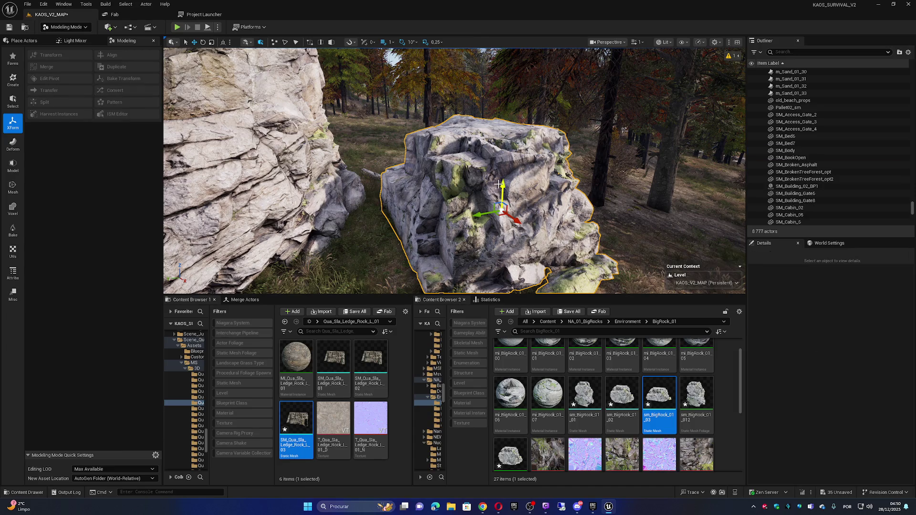
key("s")
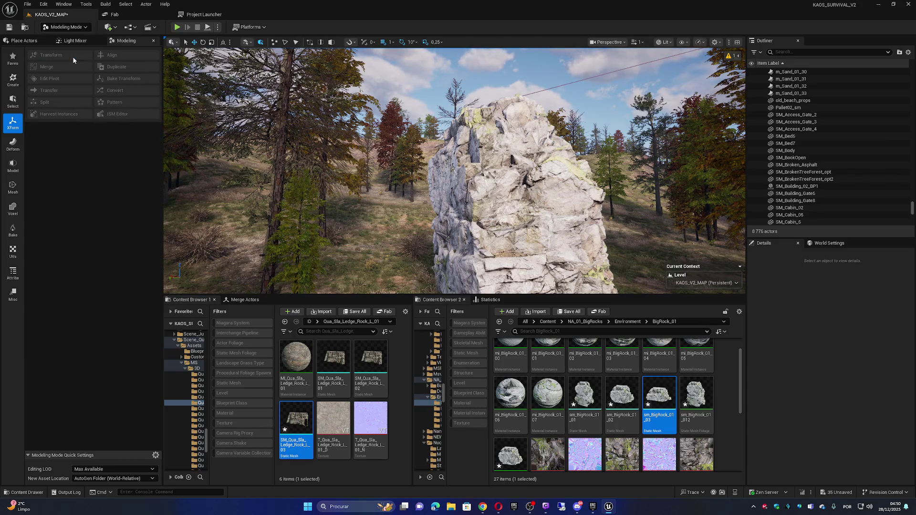
Back in Foliage mode, paint two large rocks onto the hillside.
key("shift+3")
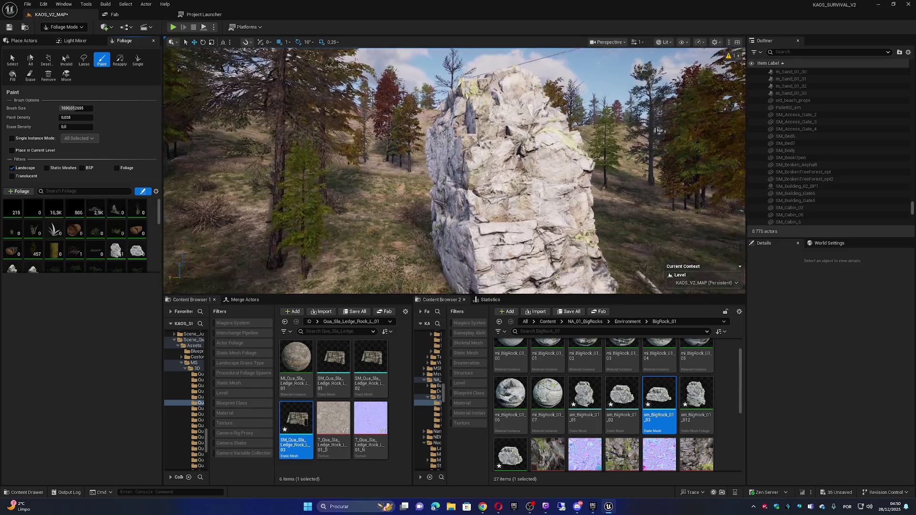
scroll(455, 171, "up", 2)
key("a")
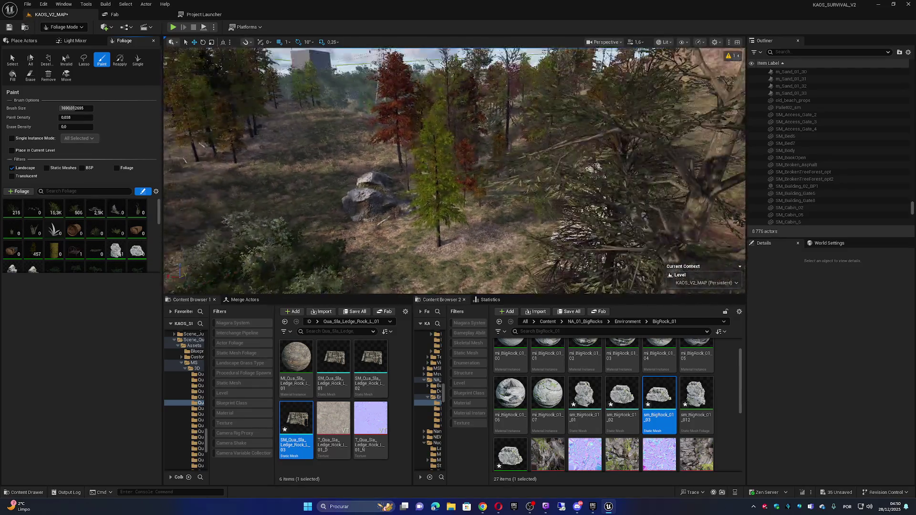
scroll(455, 170, "up", 2)
scroll(454, 171, "up", 2)
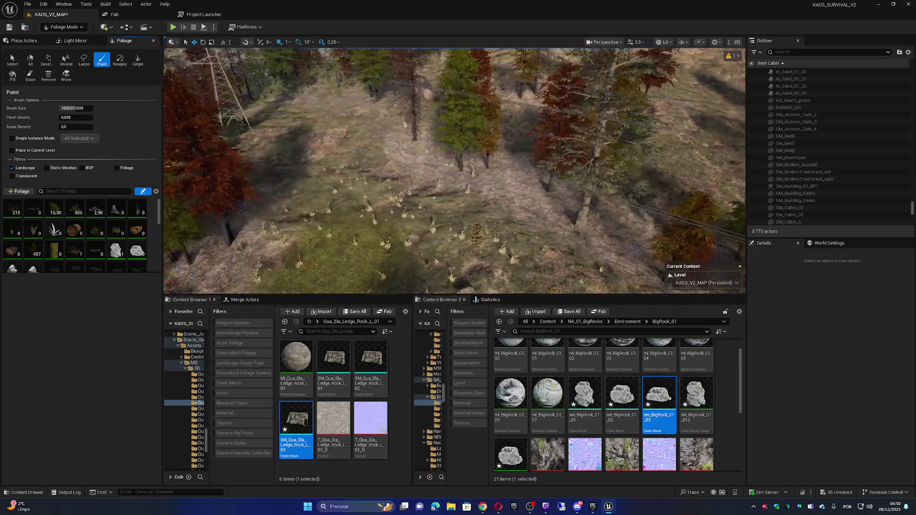
key("w")
key("w")
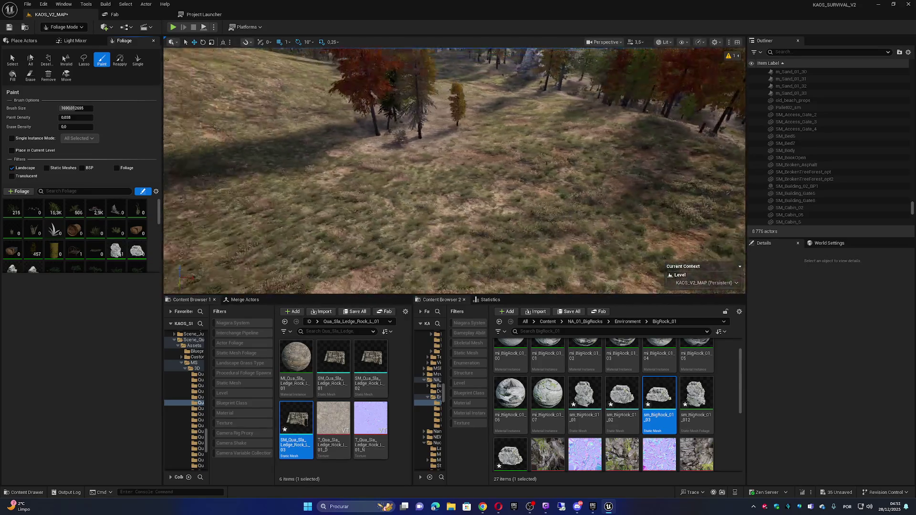
key("s")
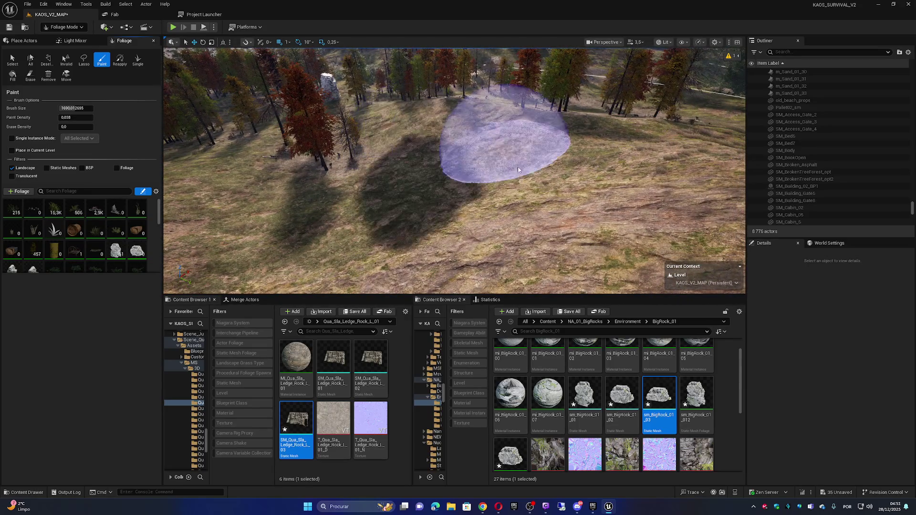
left_click(415, 191)
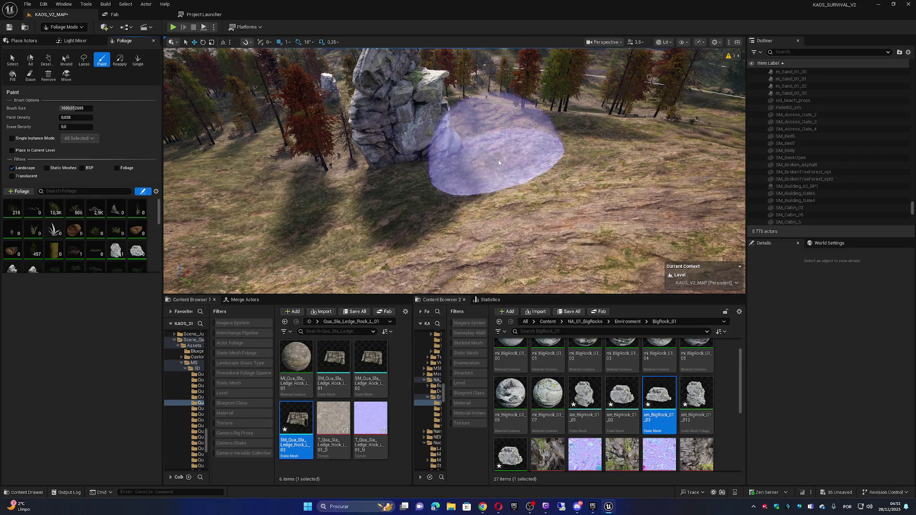
left_click(334, 191)
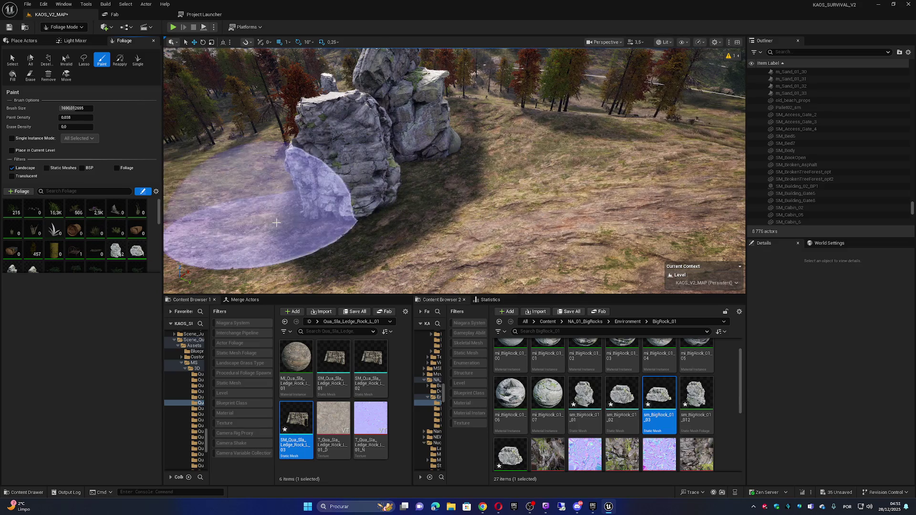
Erase those rocks from a top-down view and paint a new clustered rock outcrop.
key("w")
key("e")
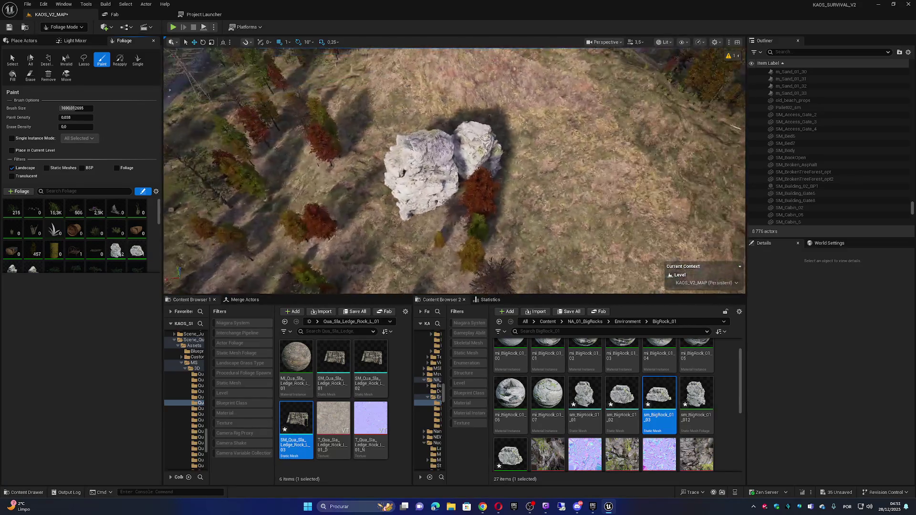
left_click_drag(460, 143, 420, 165, "shift")
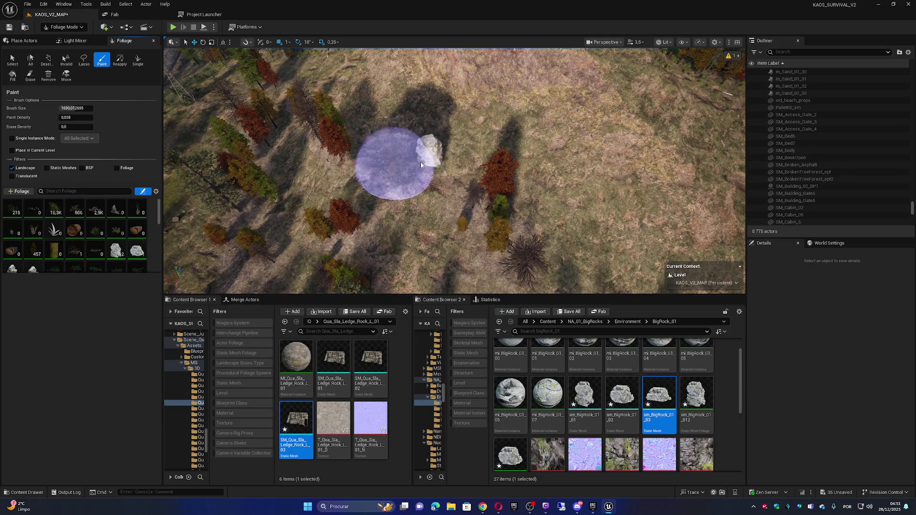
mouse_move(506, 117)
left_mouse_down()
mouse_move(417, 245)
mouse_move(409, 239)
left_mouse_up()
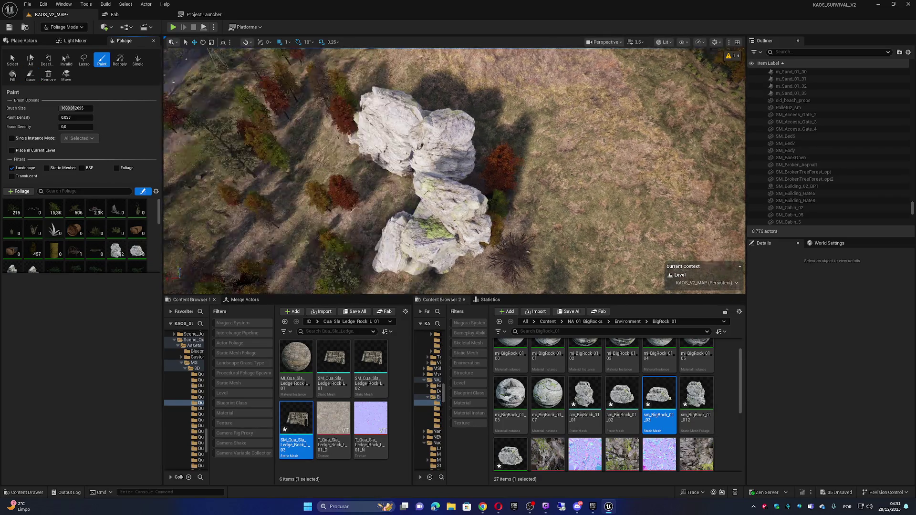
key("q")
scroll(455, 171, "down", 1)
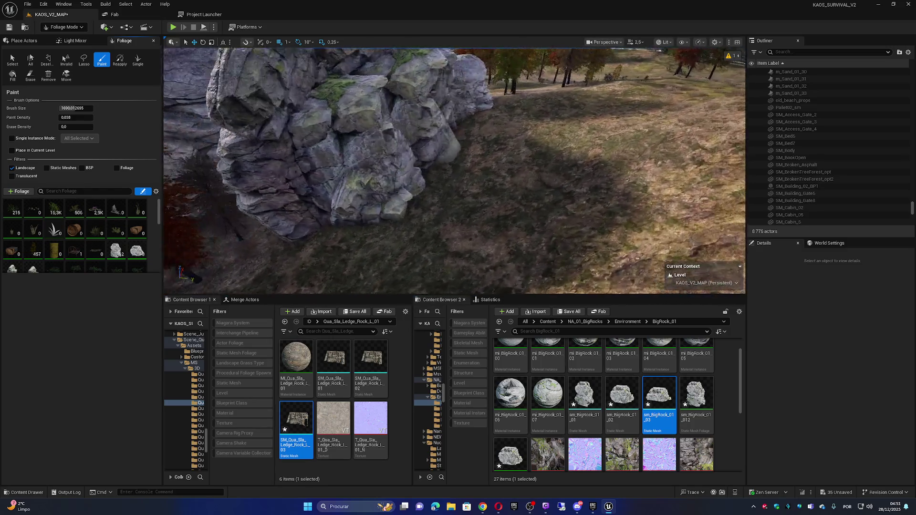
scroll(455, 170, "down", 1)
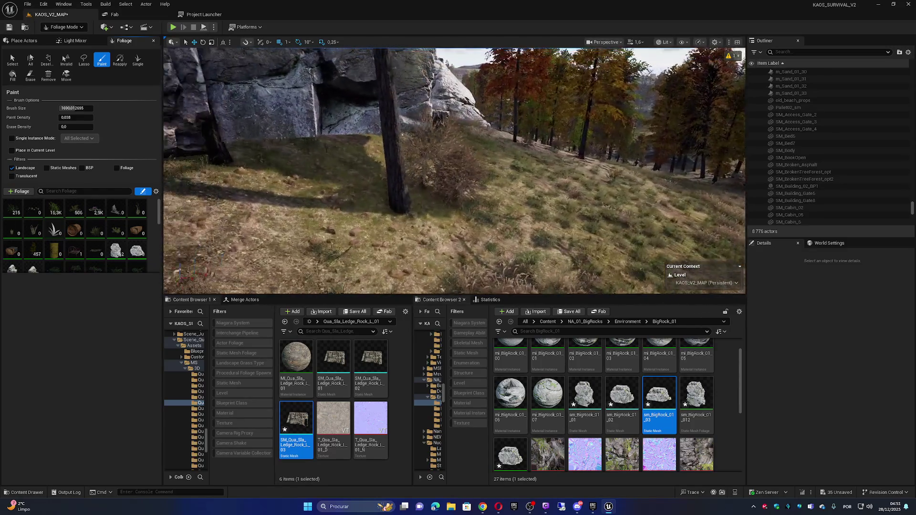
key("e")
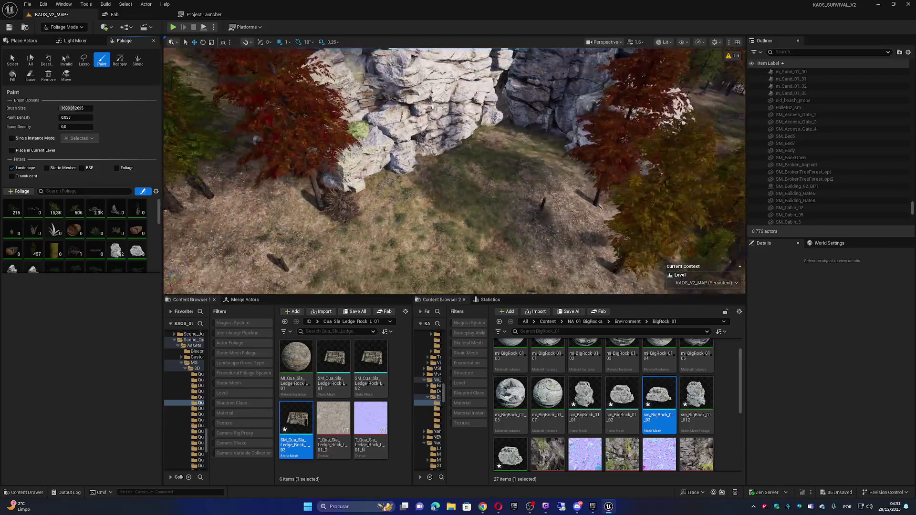
key("s")
key("shift")
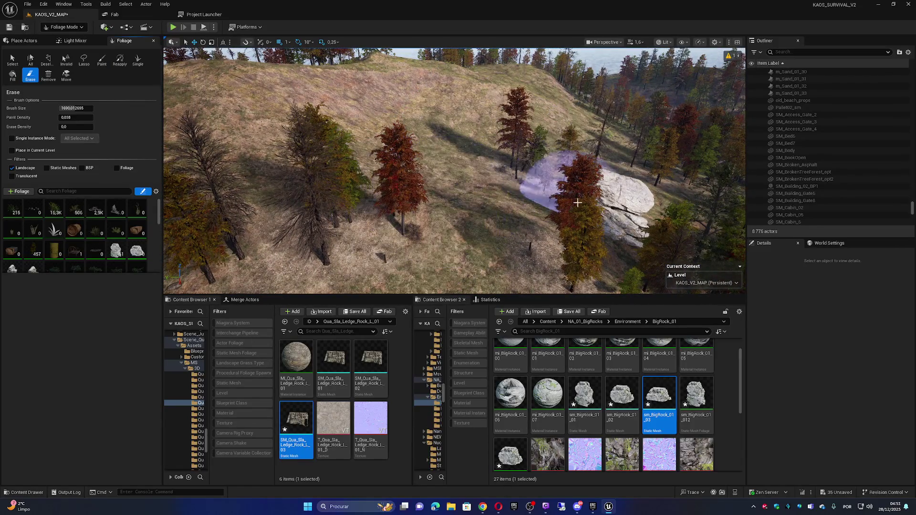
Fly to the grassy clearing by the road, paint big rocks, and erase two extras.
key("w")
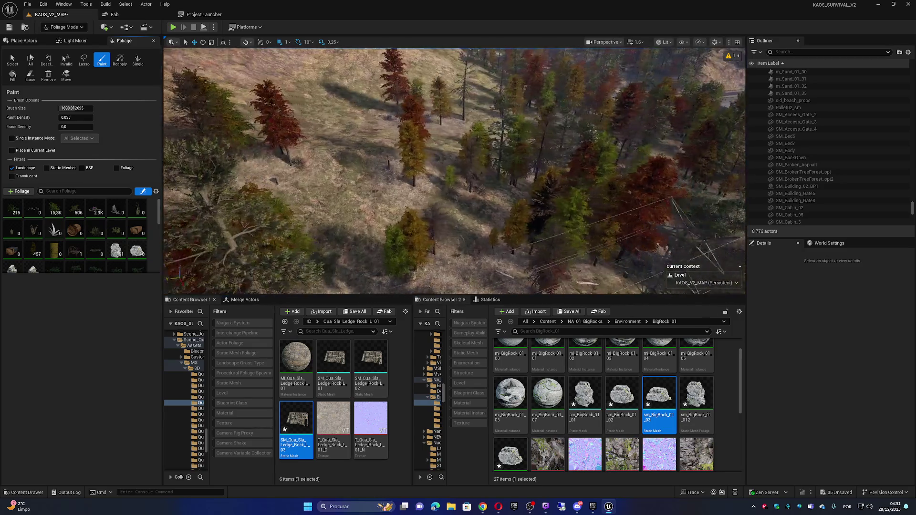
scroll(454, 170, "up", 3)
key("w")
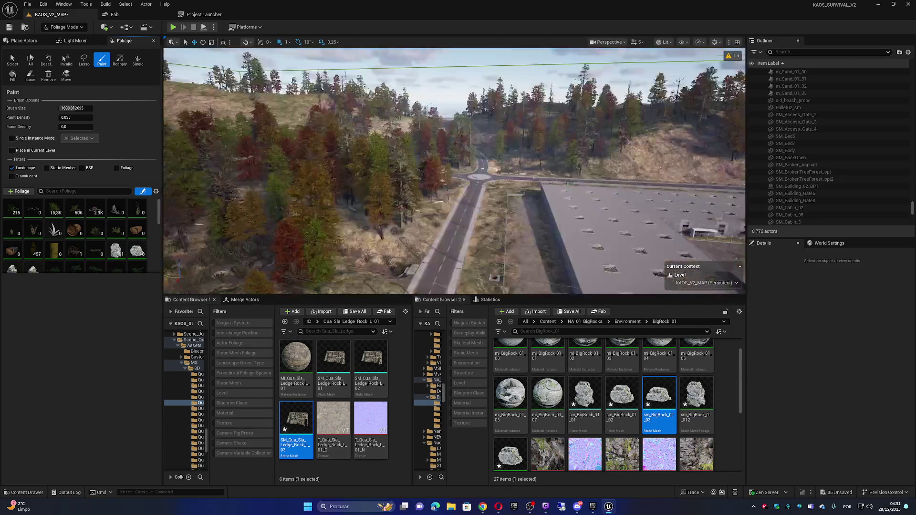
key("w")
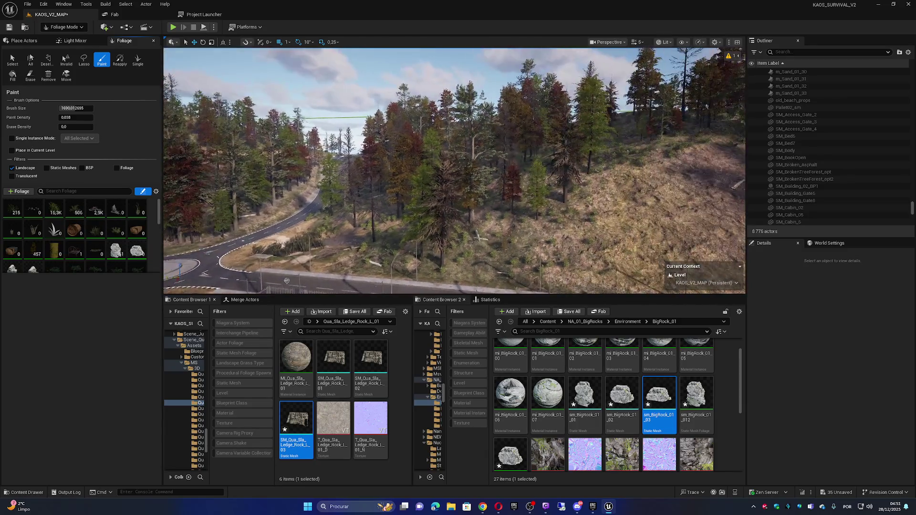
key("w")
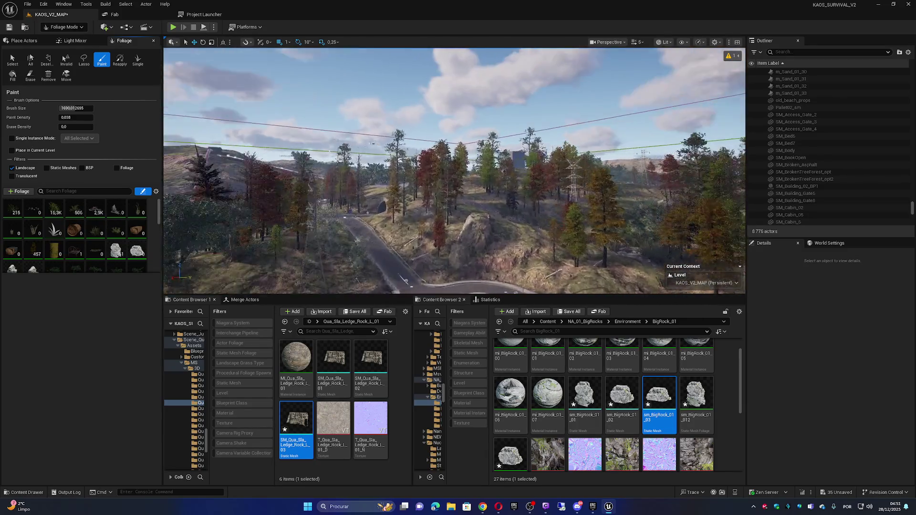
key("w")
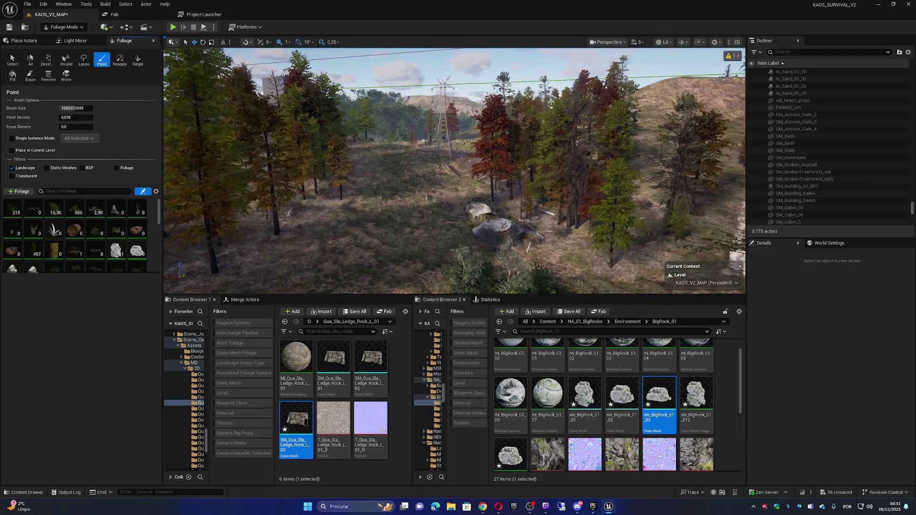
key("w")
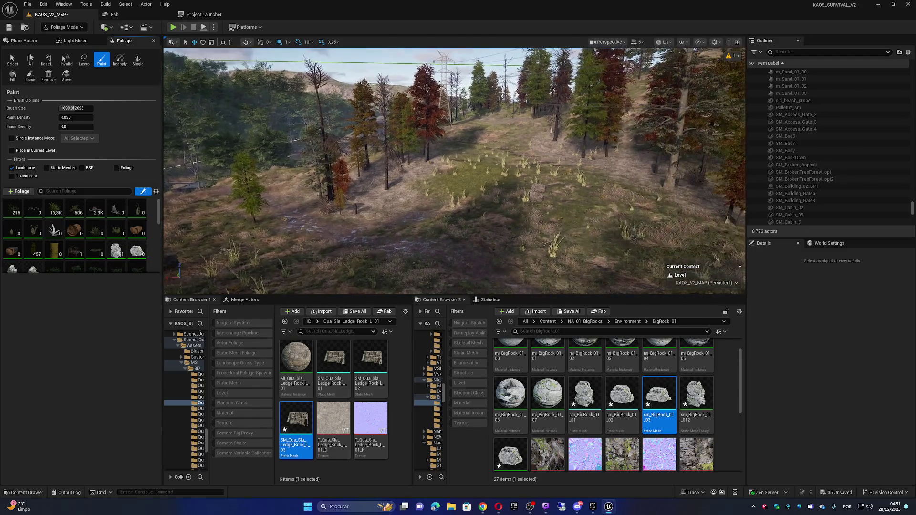
left_click(500, 209)
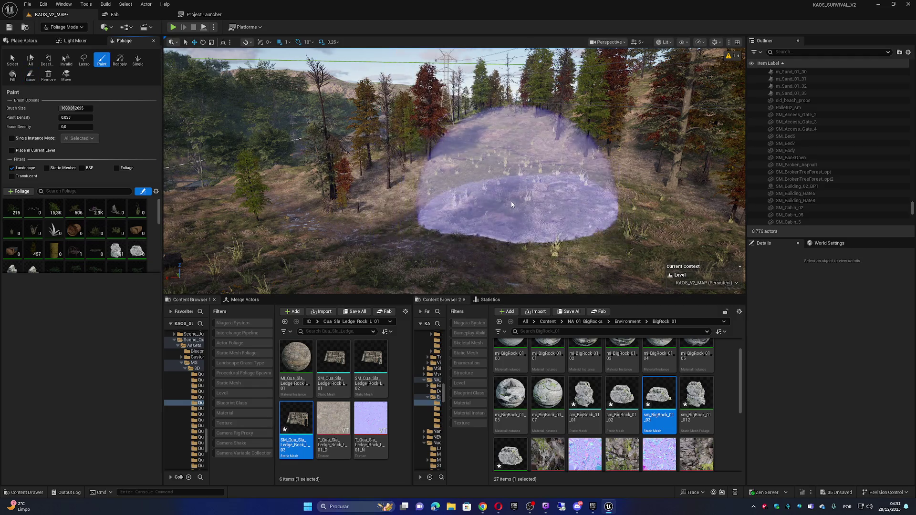
left_click(511, 201)
left_click(520, 203)
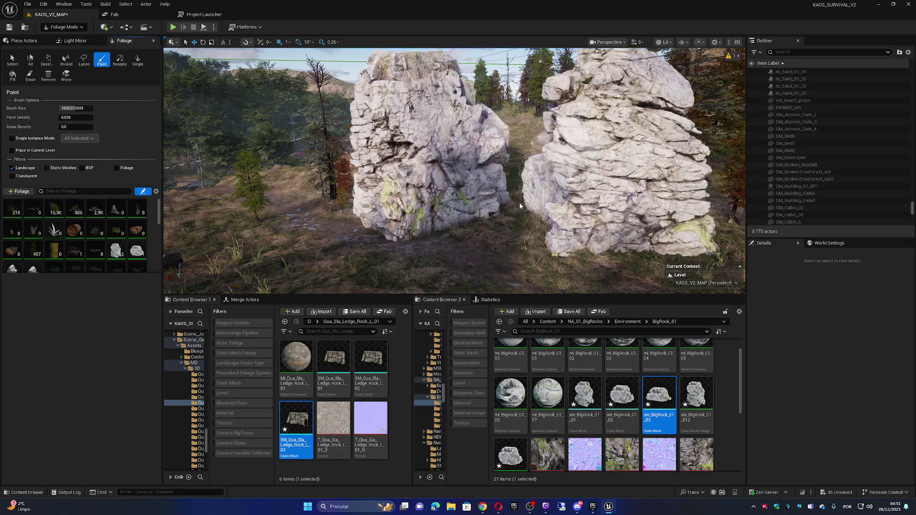
key("shift")
left_click(461, 199)
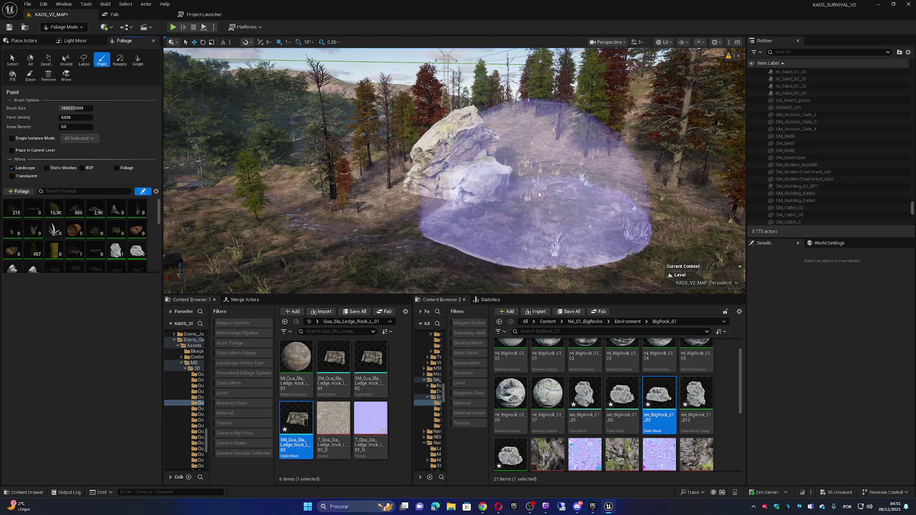
key("w")
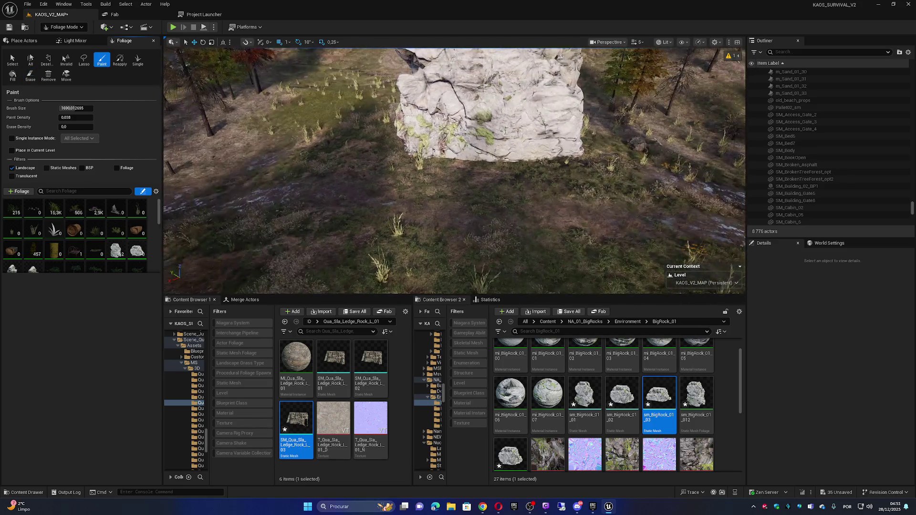
Inspect the new tall rock pillar up close from the grass and around its edges.
key("w")
scroll(454, 171, "down", 3)
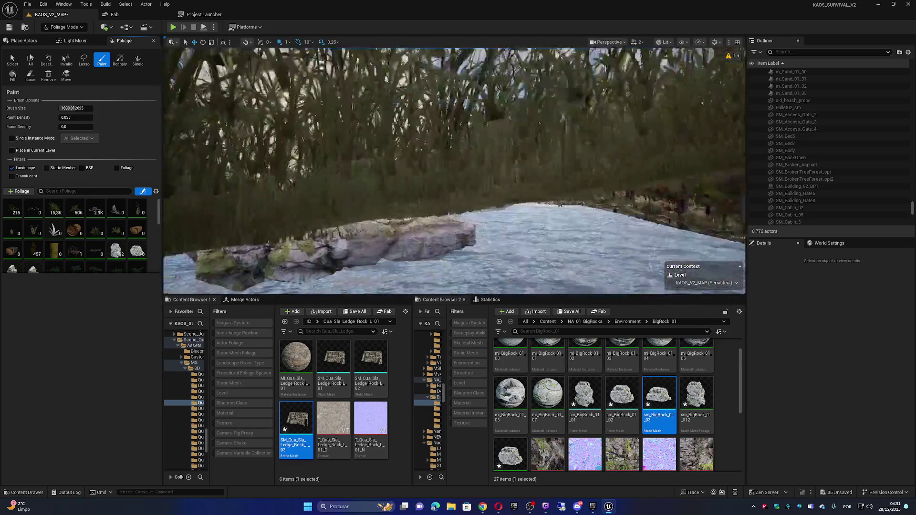
key("w")
scroll(454, 171, "down", 1)
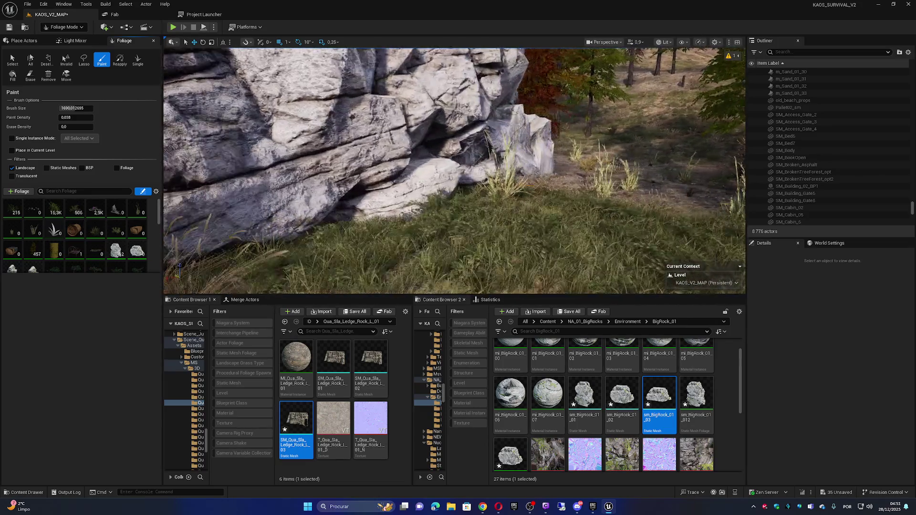
key("w")
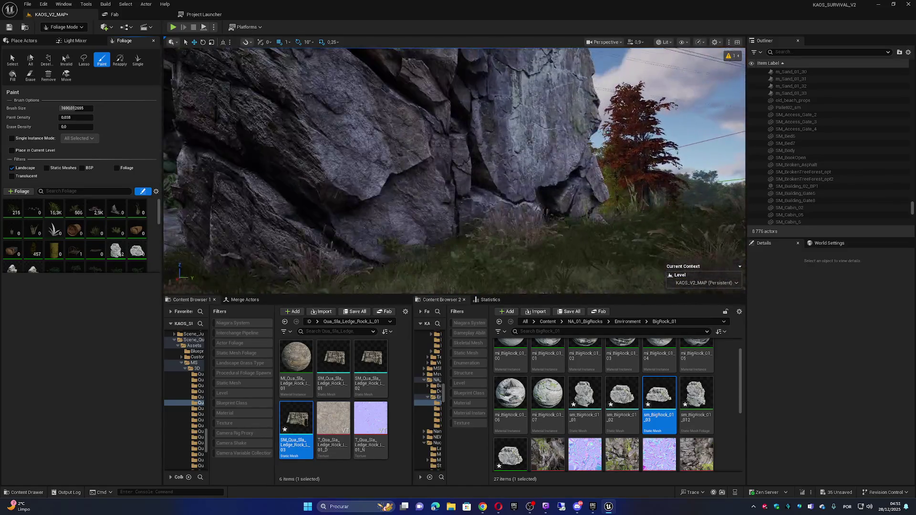
key("w")
scroll(454, 171, "up", 1)
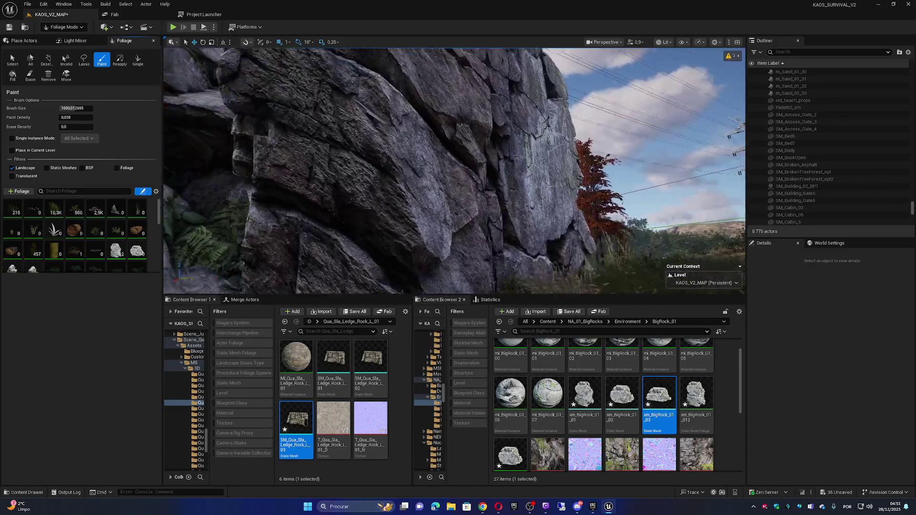
key("w")
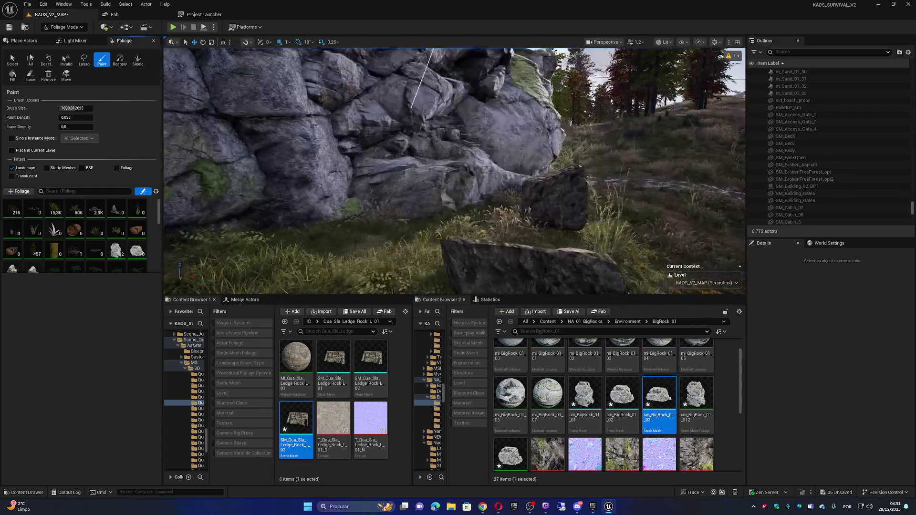
key("w")
scroll(454, 171, "down", 1)
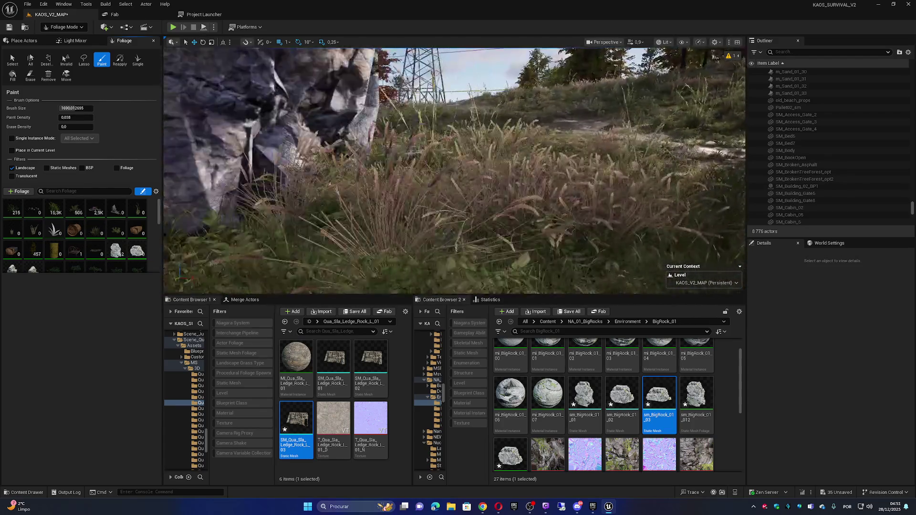
key("w")
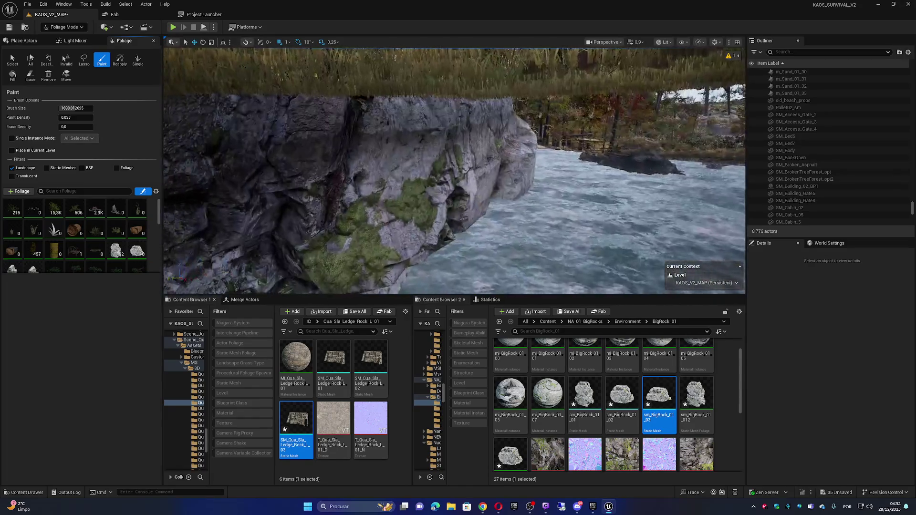
key("w")
scroll(454, 171, "up", 2)
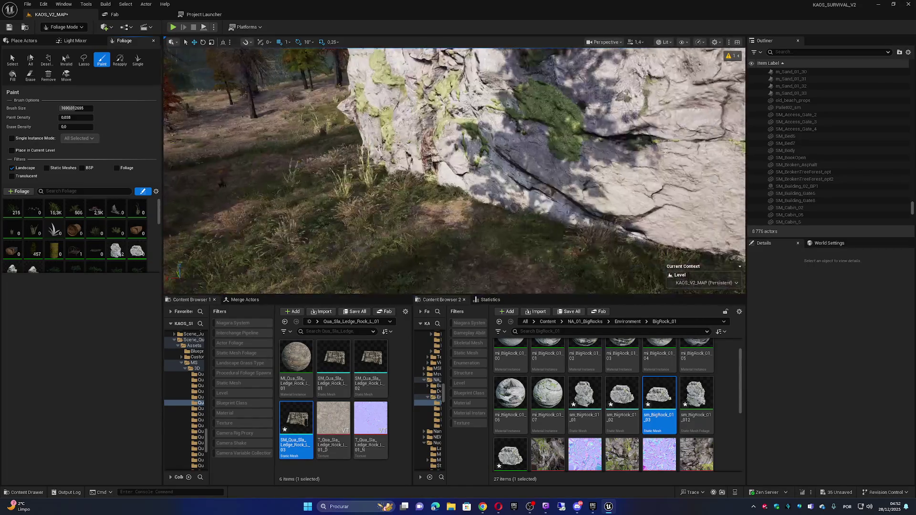
key("s")
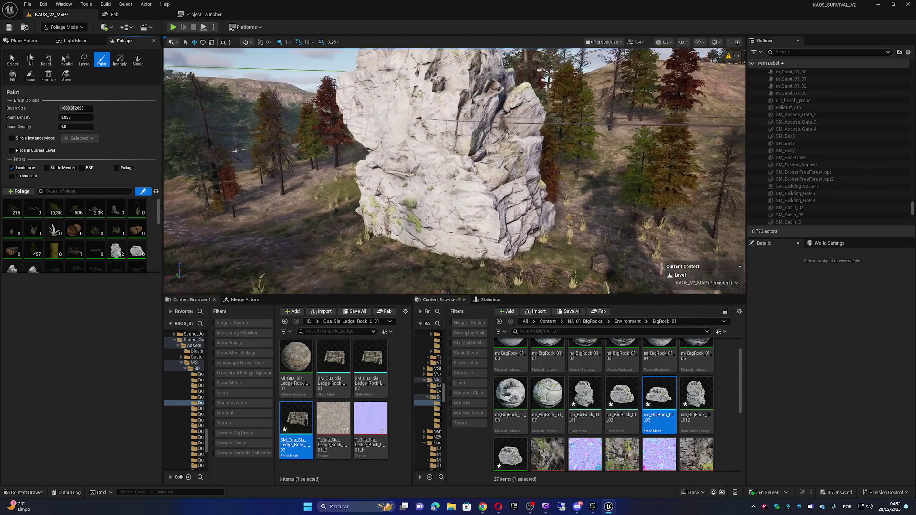
key("d")
key("shift")
Paint a rock into the open clearing, then undo it.
key("a")
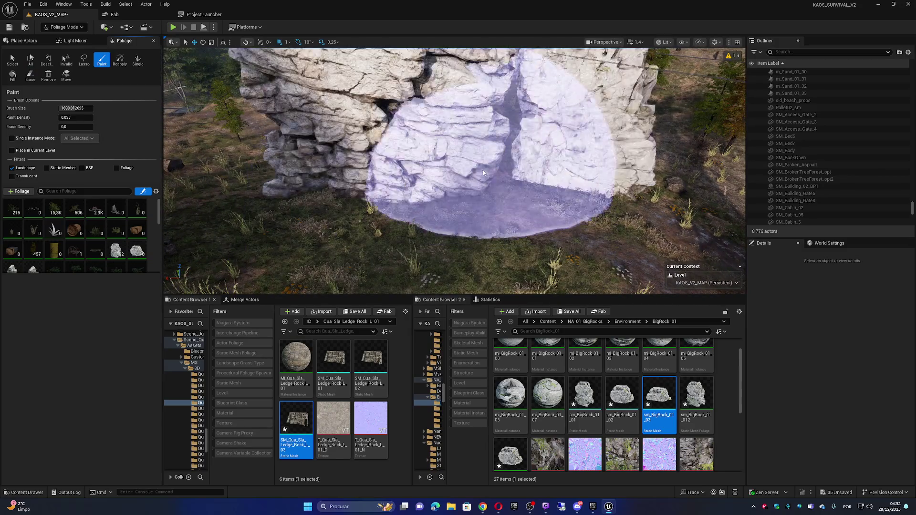
key("s")
left_click(492, 191)
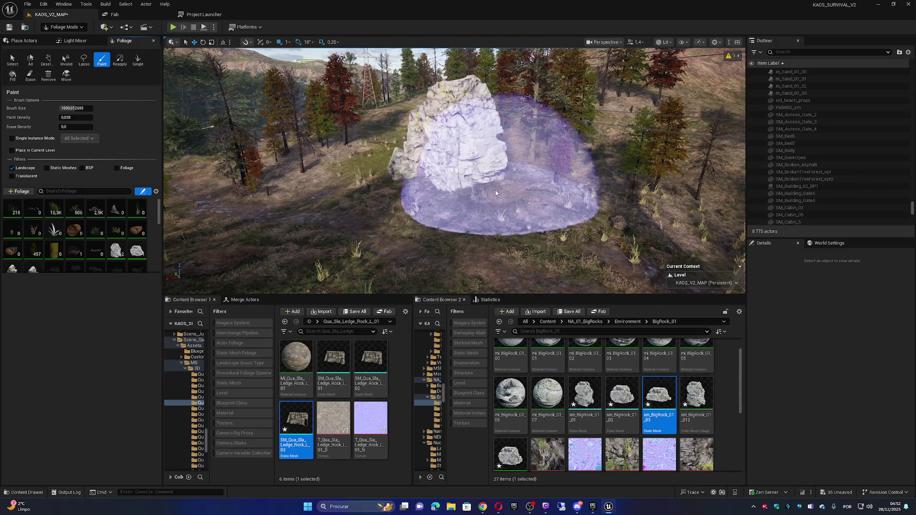
key("ctrl+z")
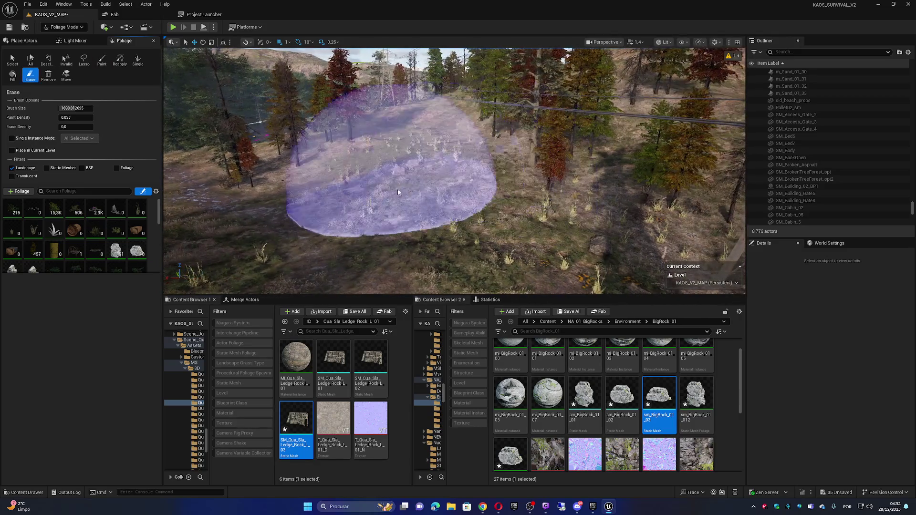
Paint big rock foliage onto the grassy slope among the trees.
key("w")
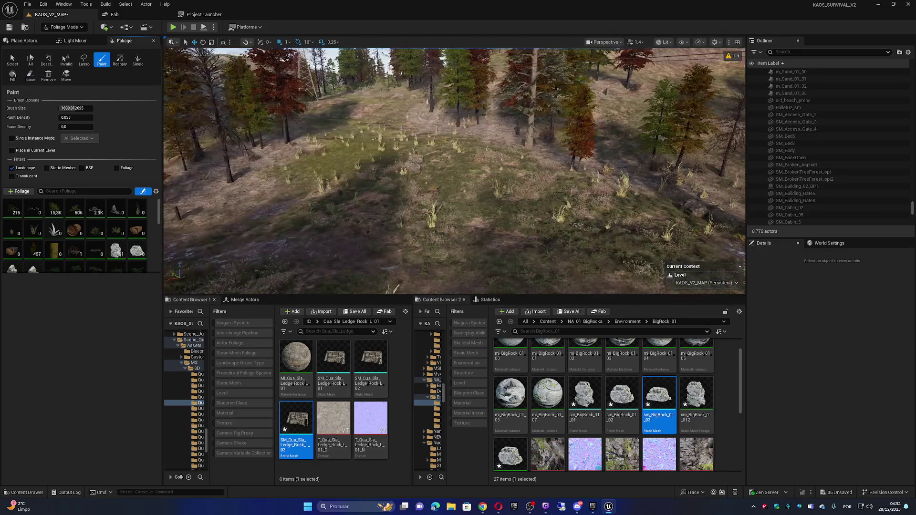
key("w")
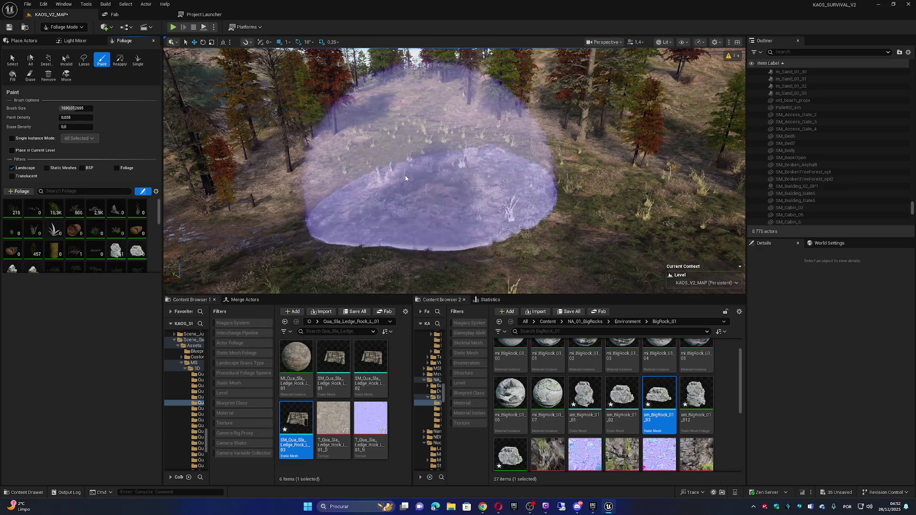
left_click(388, 172)
left_click(372, 184, "shift")
key("w")
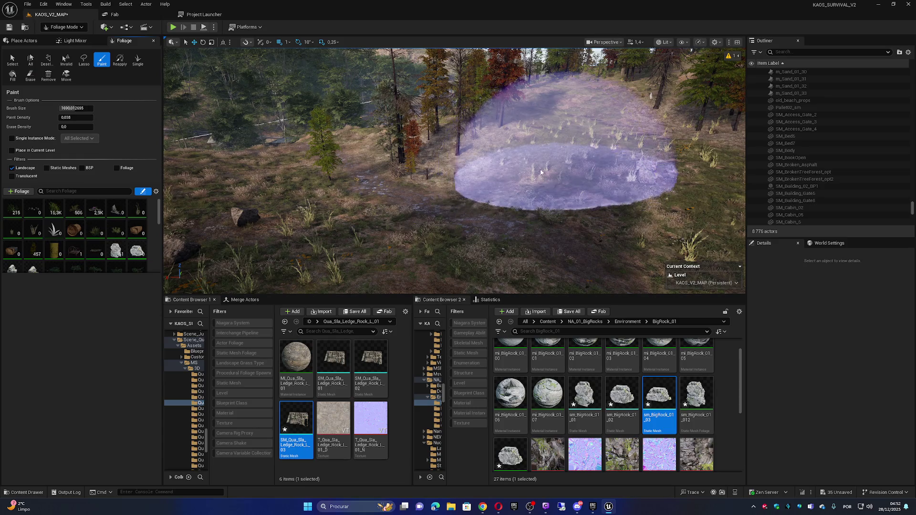
left_click_drag(536, 182, 470, 167)
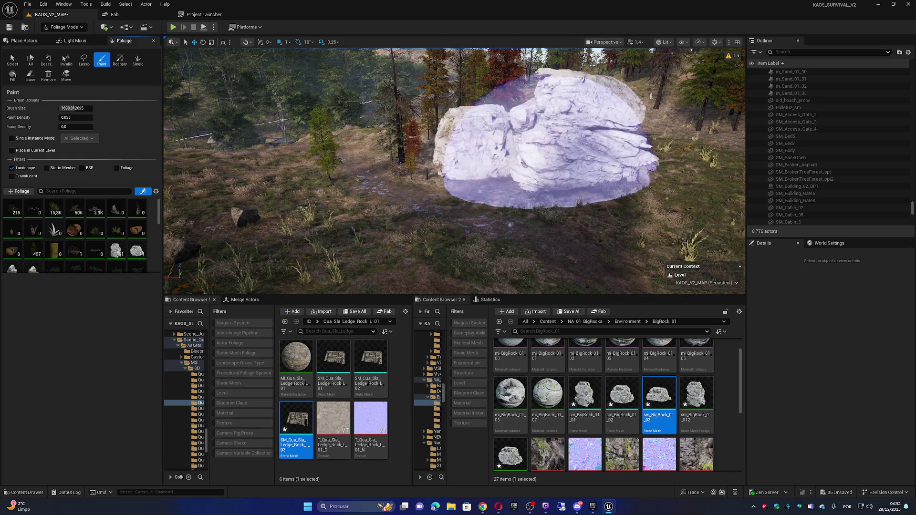
key("w")
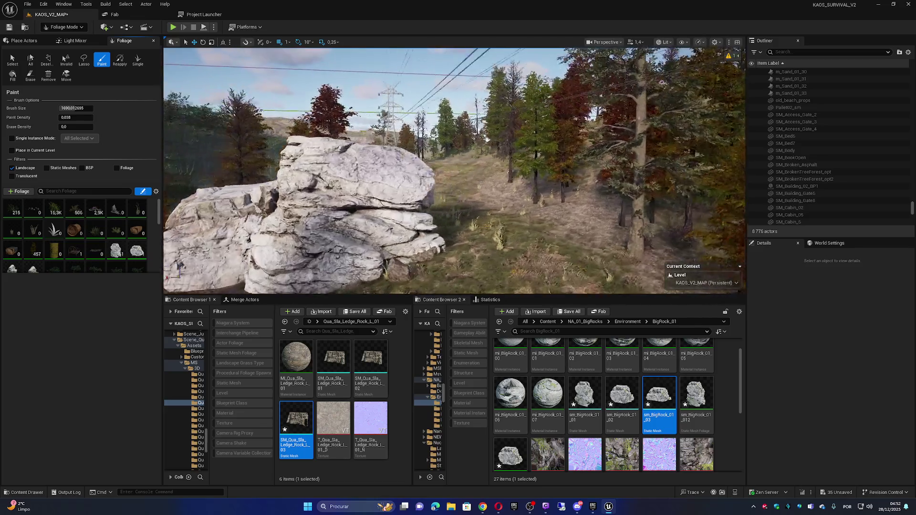
key("w")
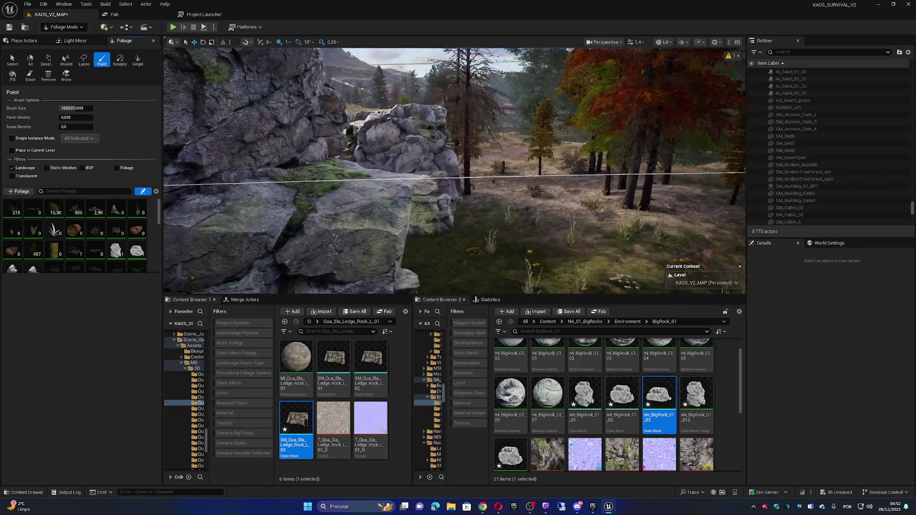
key("w")
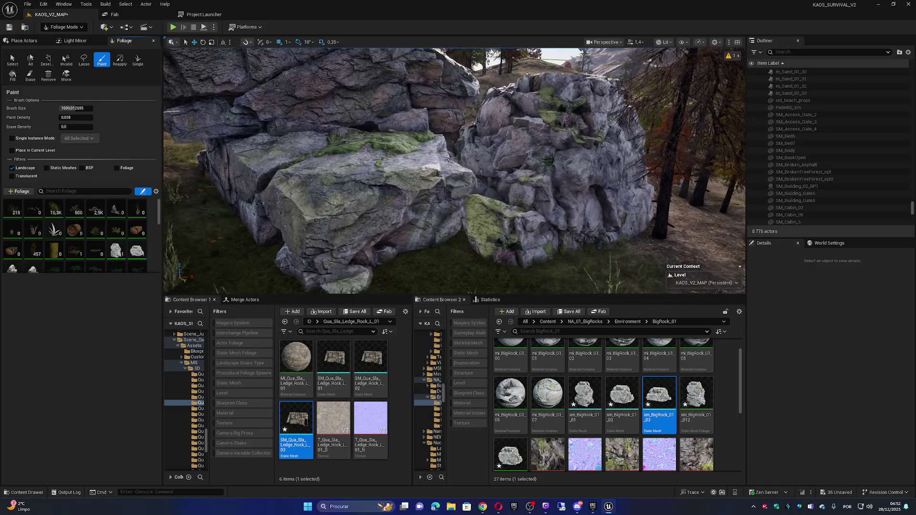
key("w")
scroll(455, 171, "up", 1)
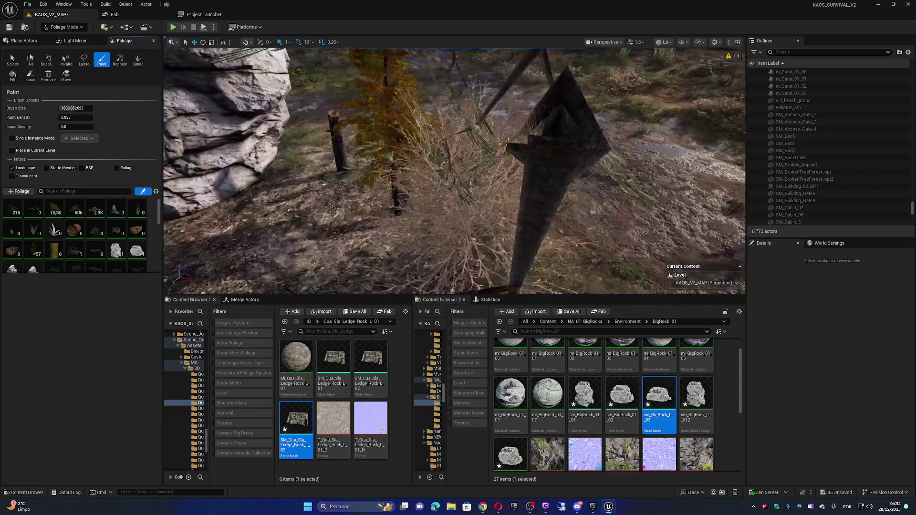
key("w")
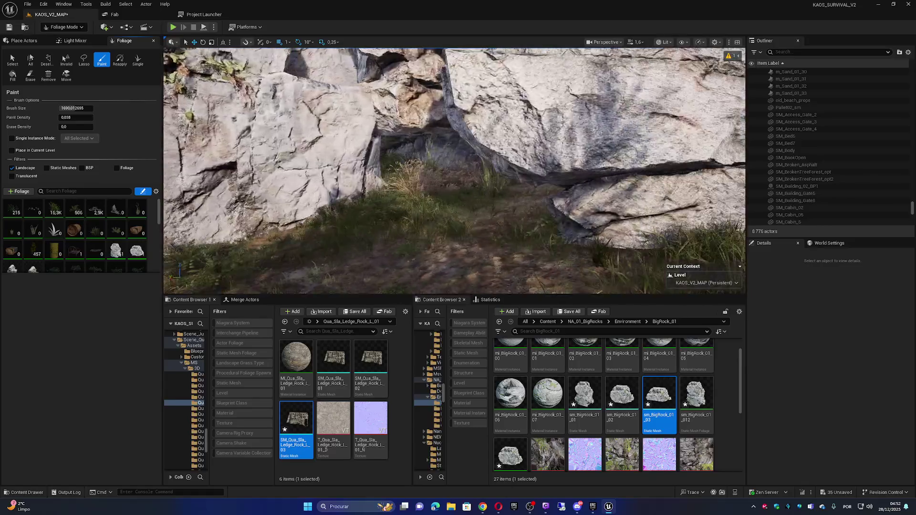
key("w")
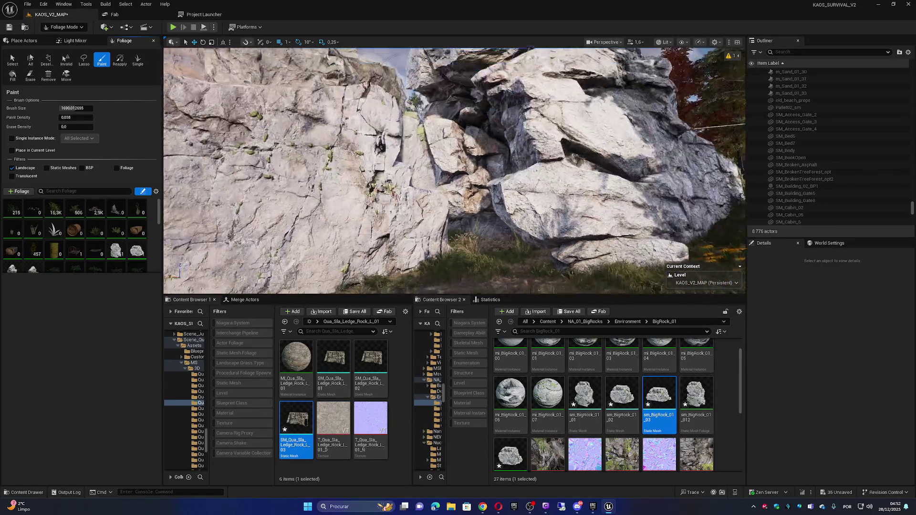
key("s")
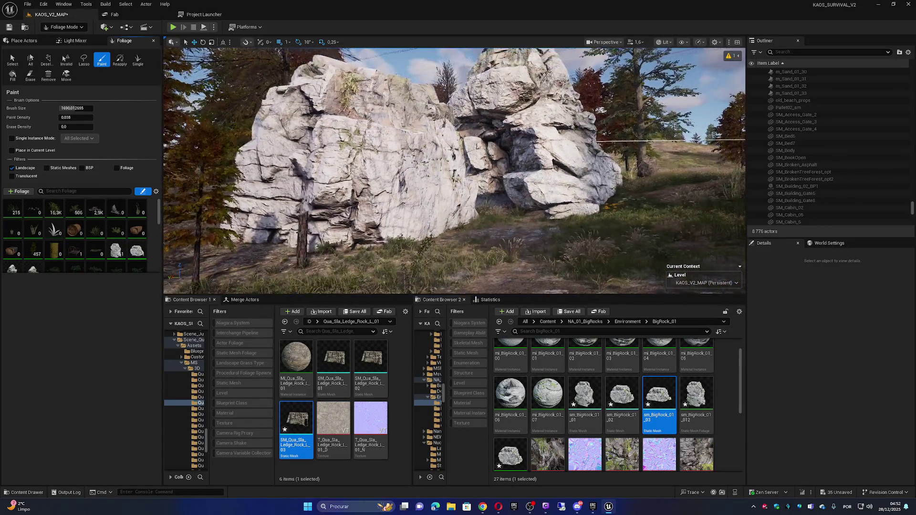
key("s")
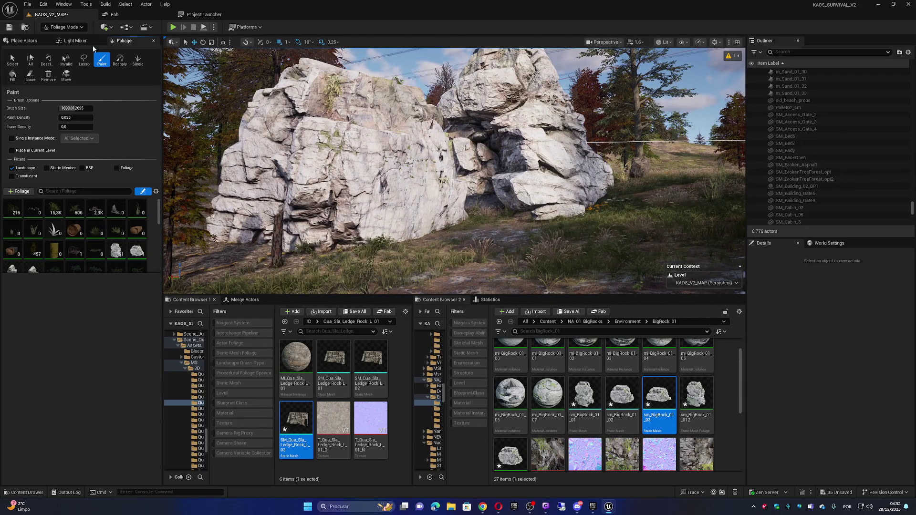
left_click(64, 27)
Switch to Landscape Mode and shrink the paint brush size to about 488.
left_click(66, 47)
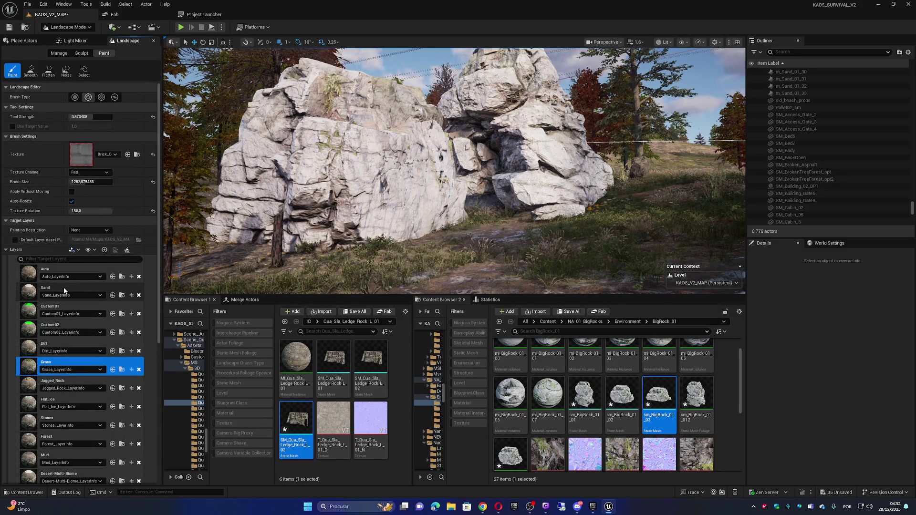
scroll(454, 167, "up", 8)
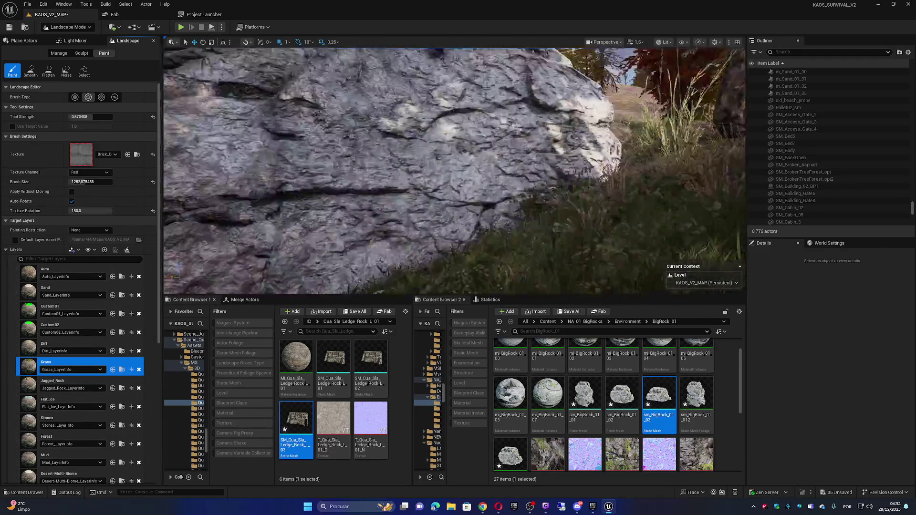
mouse_move(238, 236)
left_mouse_down()
mouse_move(210, 236)
mouse_move(237, 236)
left_mouse_up()
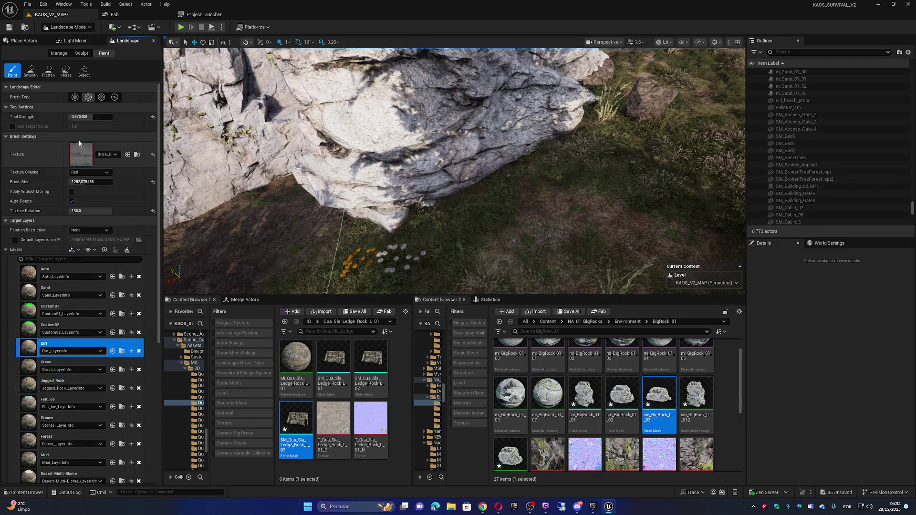
left_click_drag(91, 182, 72, 182)
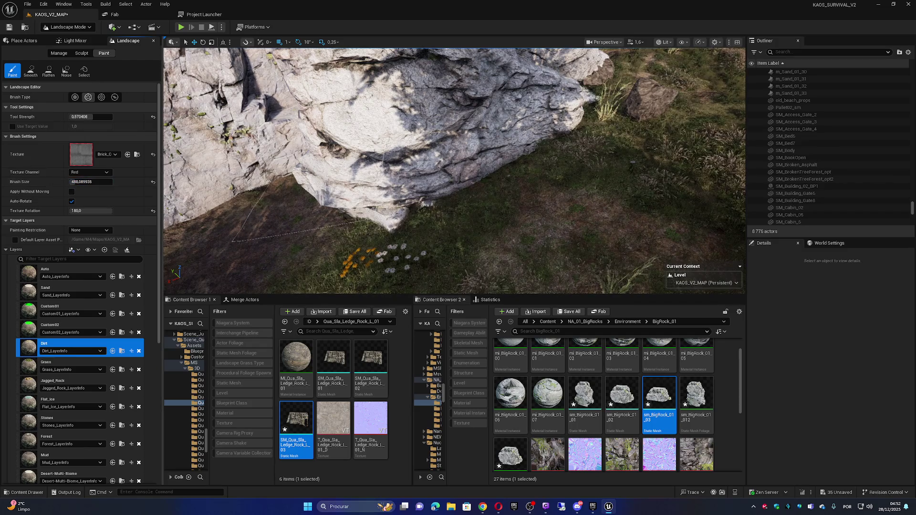
Frame the base of the rock outcrop and select the Mud layer for painting.
left_click_drag(553, 85, 491, 97)
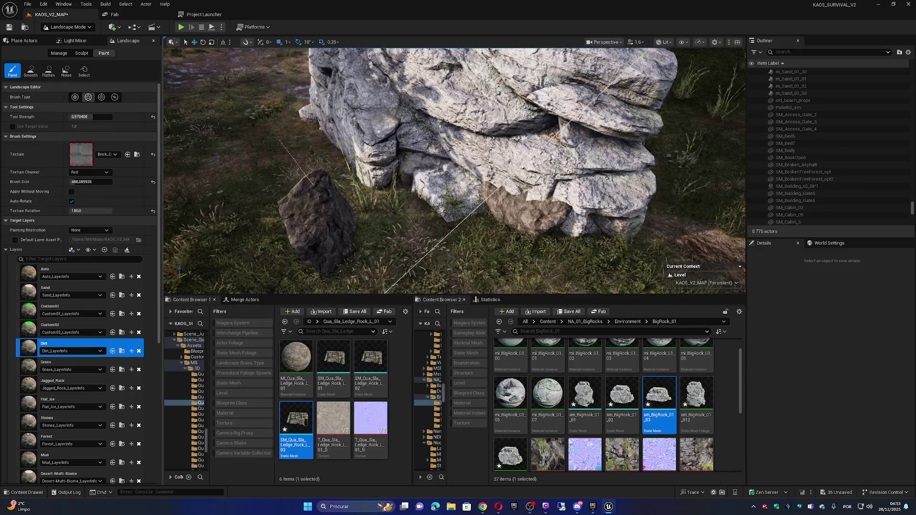
left_click_drag(393, 167, 423, 150)
left_click_drag(631, 146, 615, 155)
left_click_drag(359, 144, 359, 144)
left_click_drag(525, 138, 395, 166)
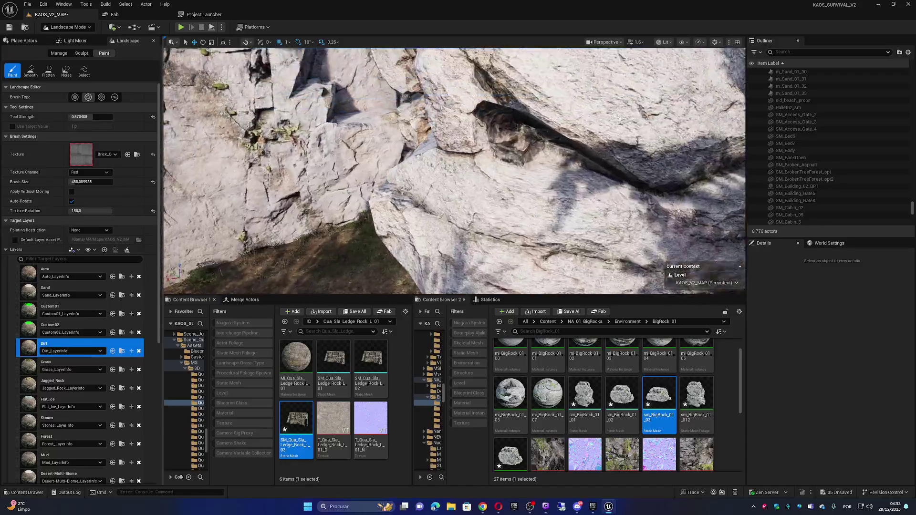
left_click(36, 459)
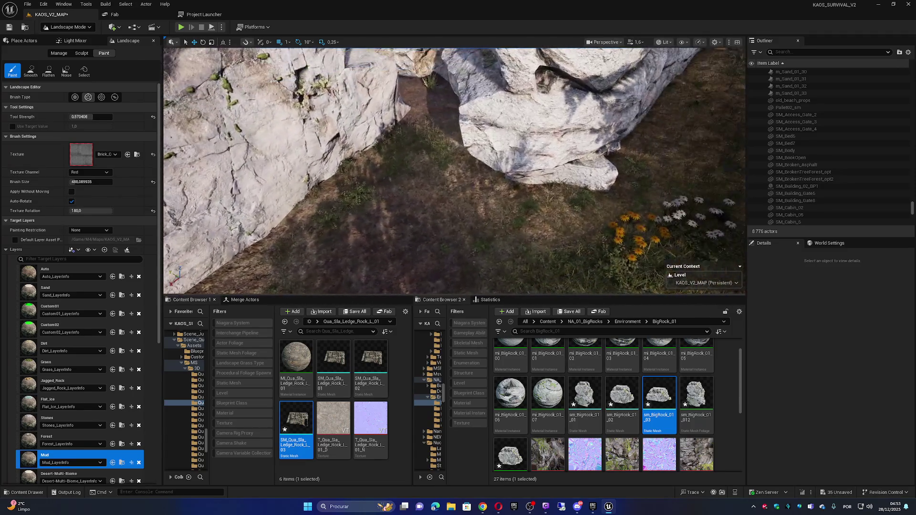
Paint mud over the grass by the rock wall and path, then return to Selection Mode.
key("a")
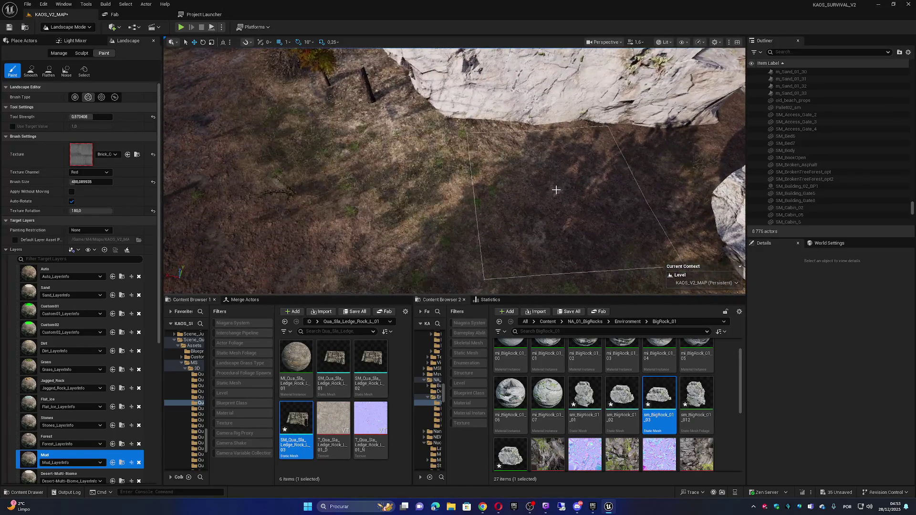
key("Left")
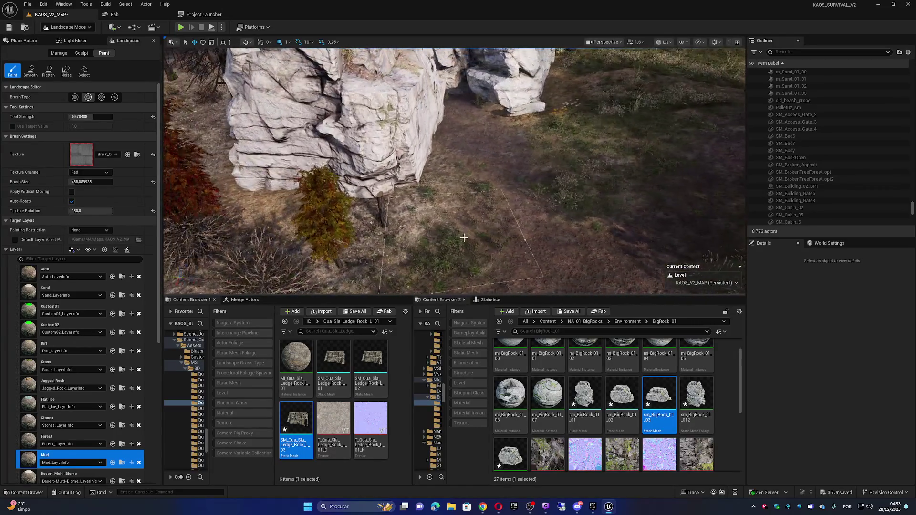
left_click_drag(533, 250, 501, 195)
key("Up")
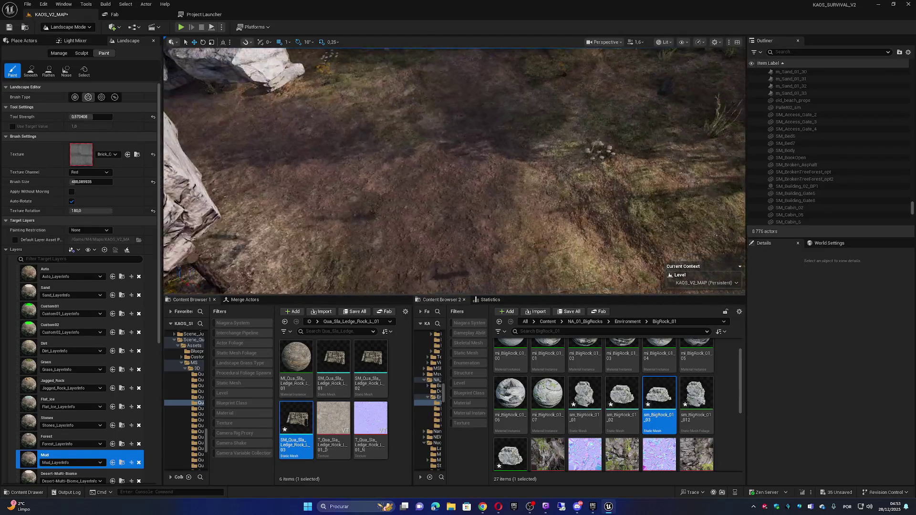
key("Left")
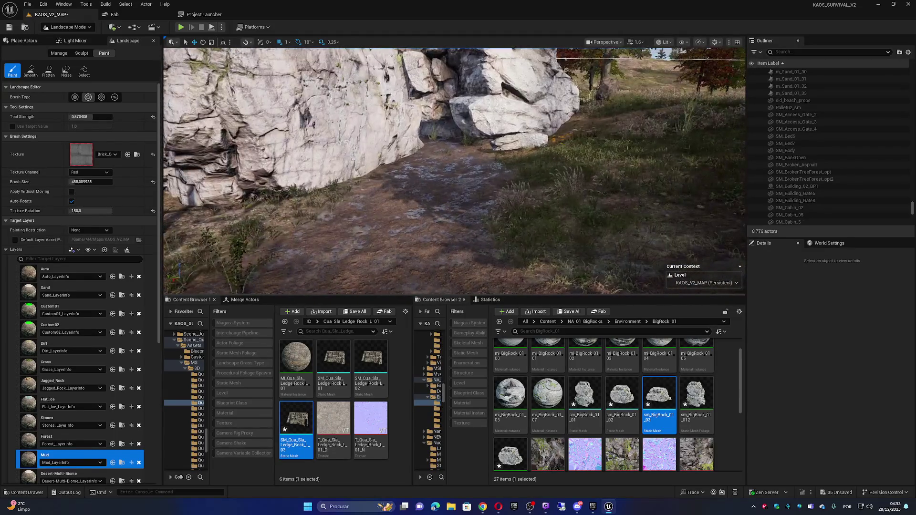
key("Left")
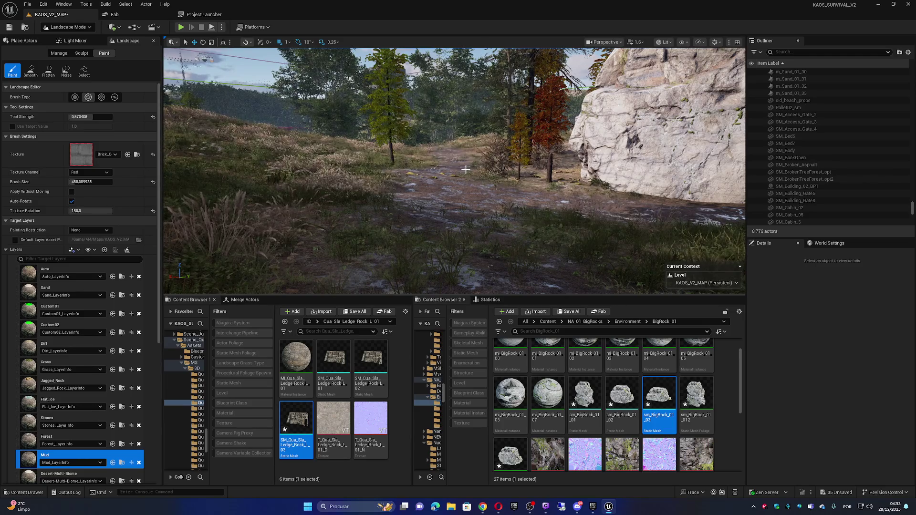
left_click(71, 27)
left_click(62, 38)
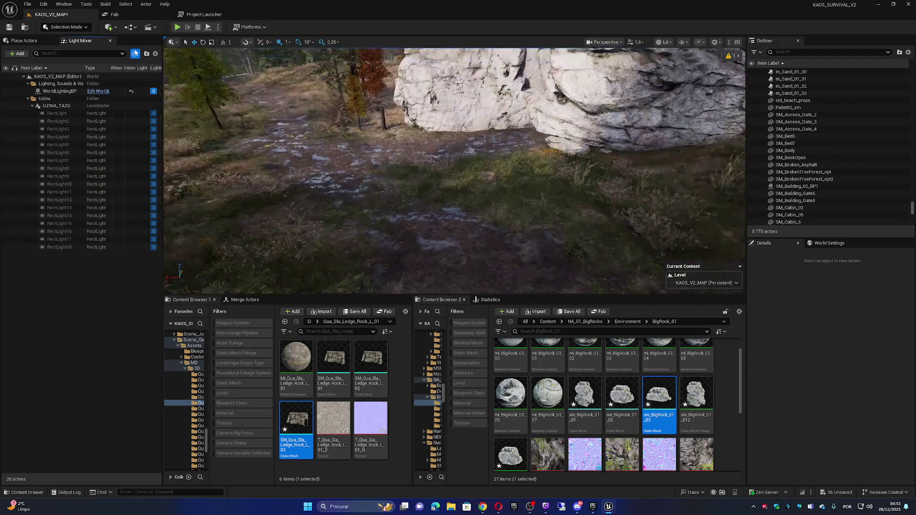
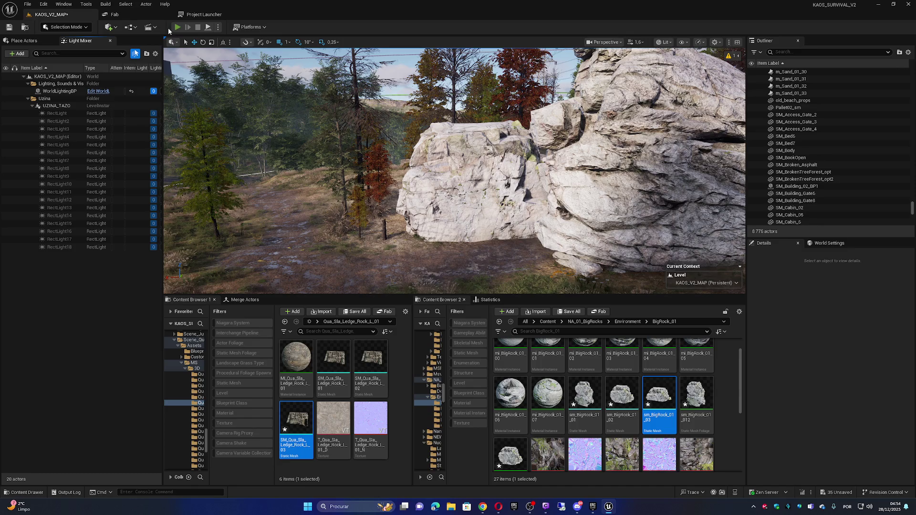
Play-test KAOS_V2_MAP, running through the rock tunnel, along the cliff and up the path, then stop.
left_click(178, 27)
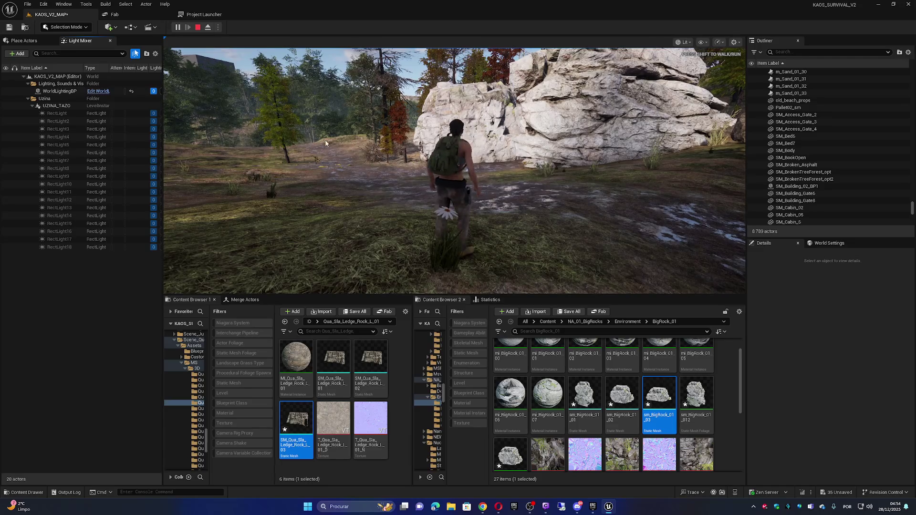
key("w")
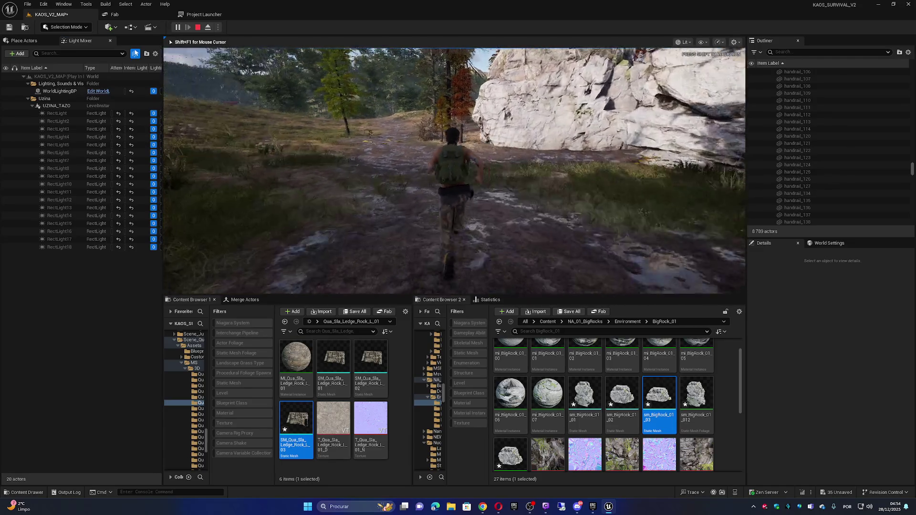
key("w")
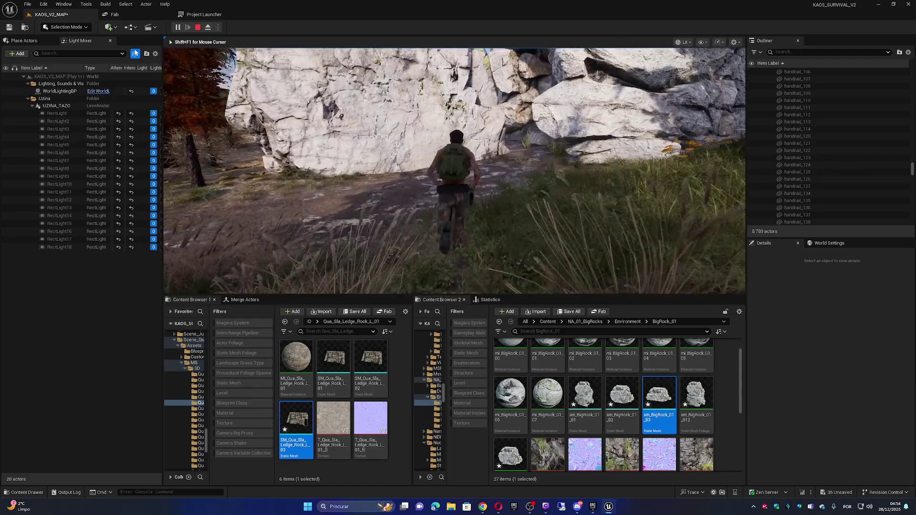
key("w")
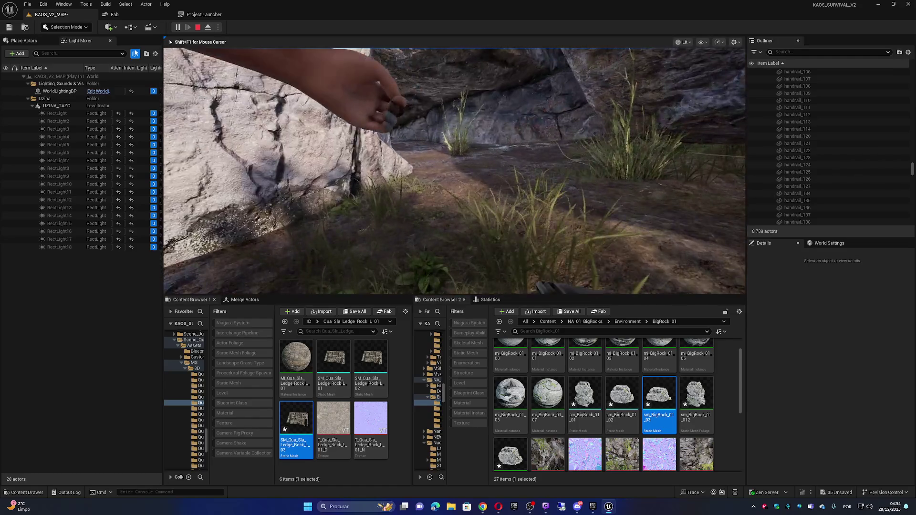
key("w")
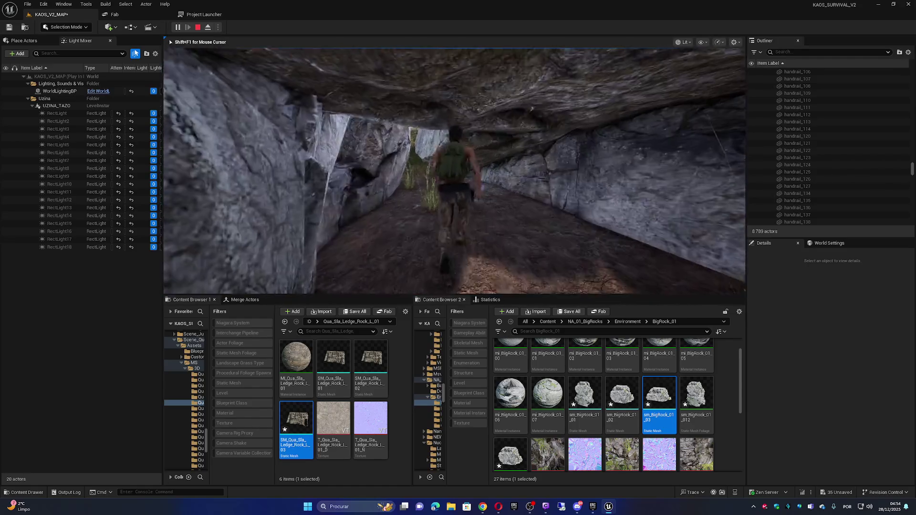
key("e")
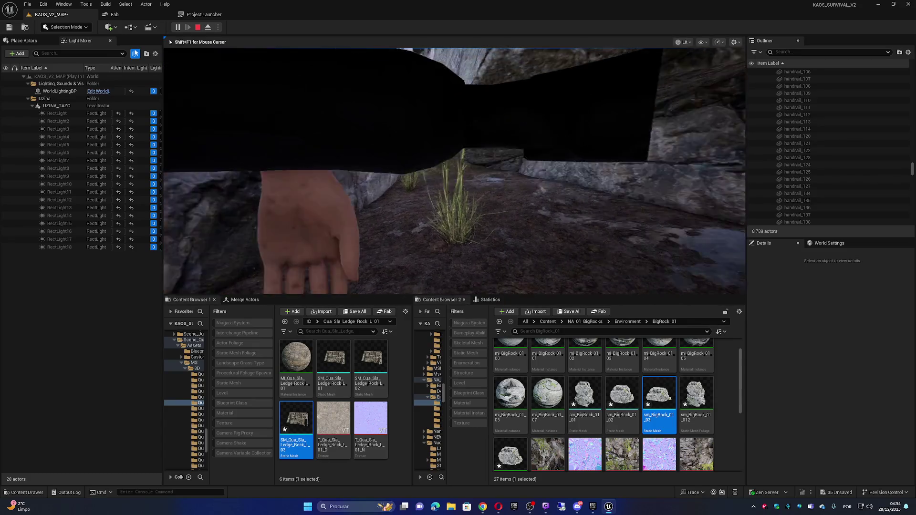
key("w")
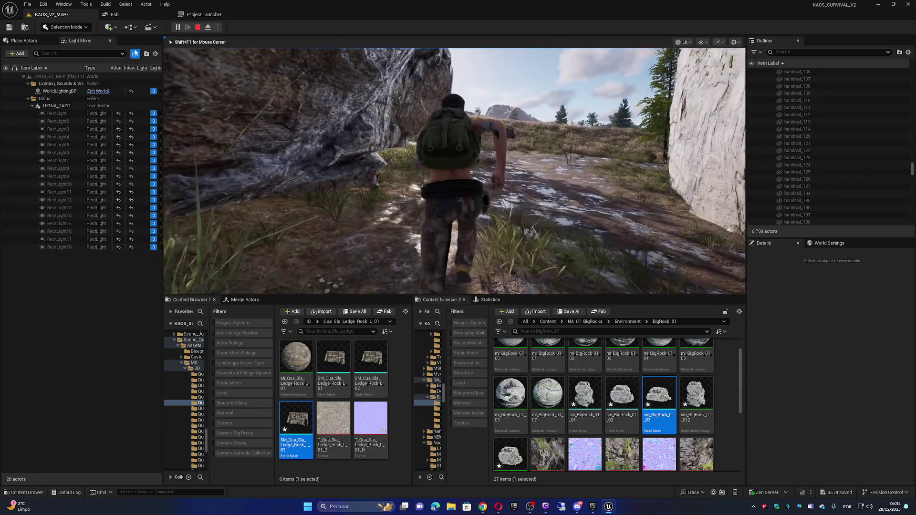
key("w")
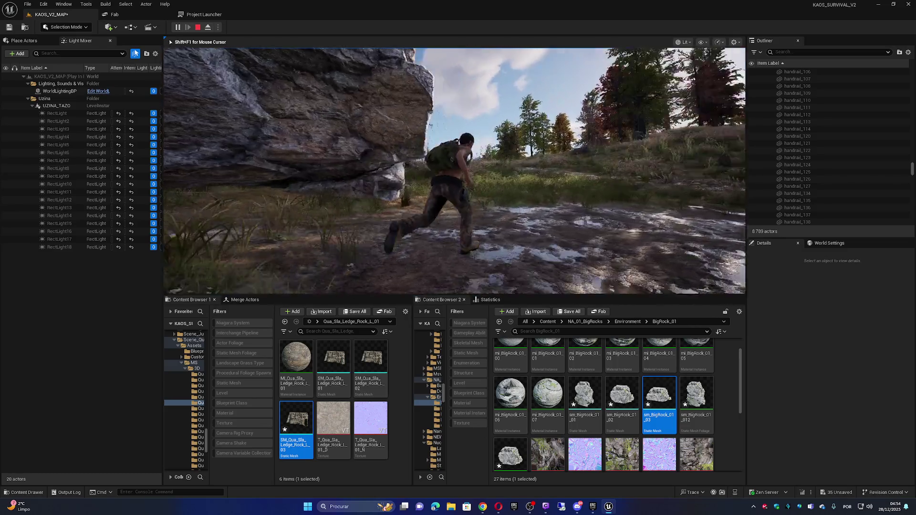
key("w")
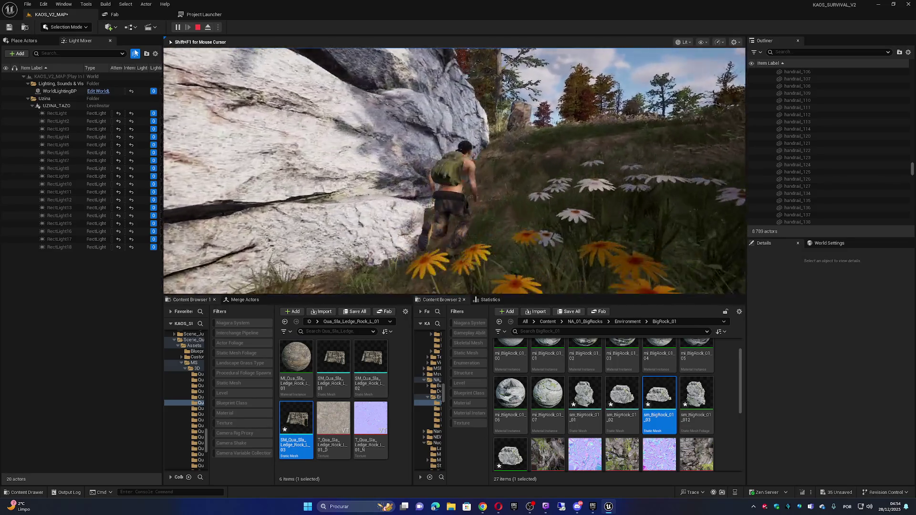
key("w")
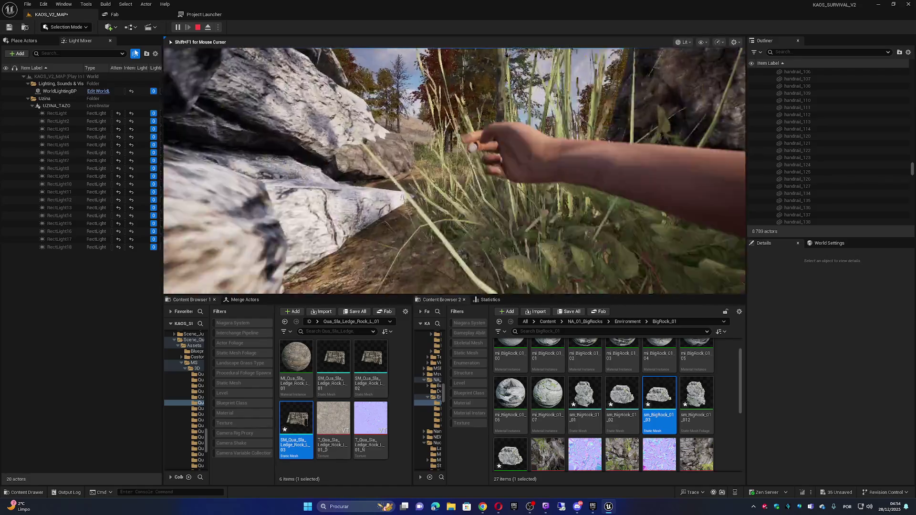
key("w")
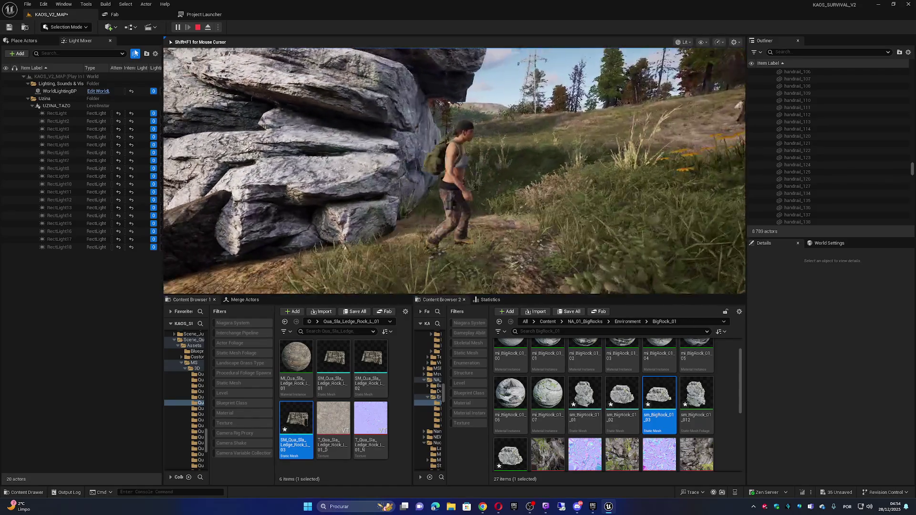
key("w")
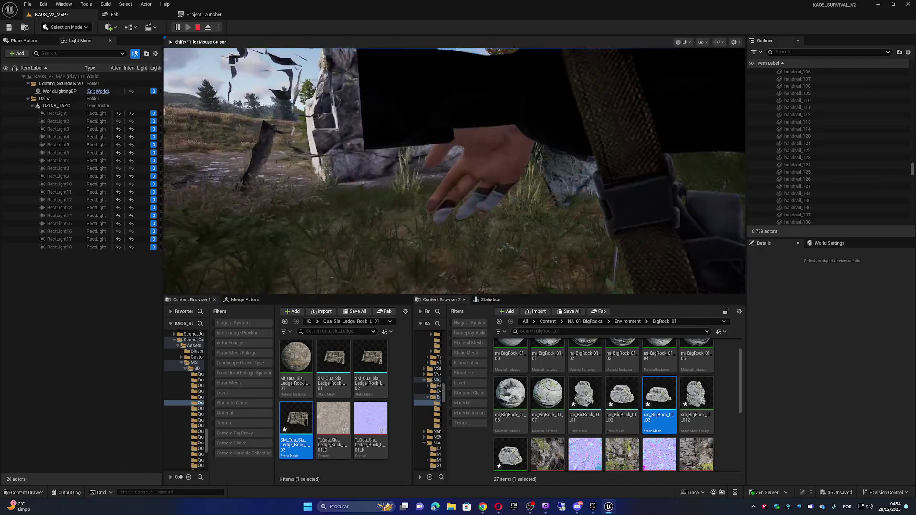
key("w")
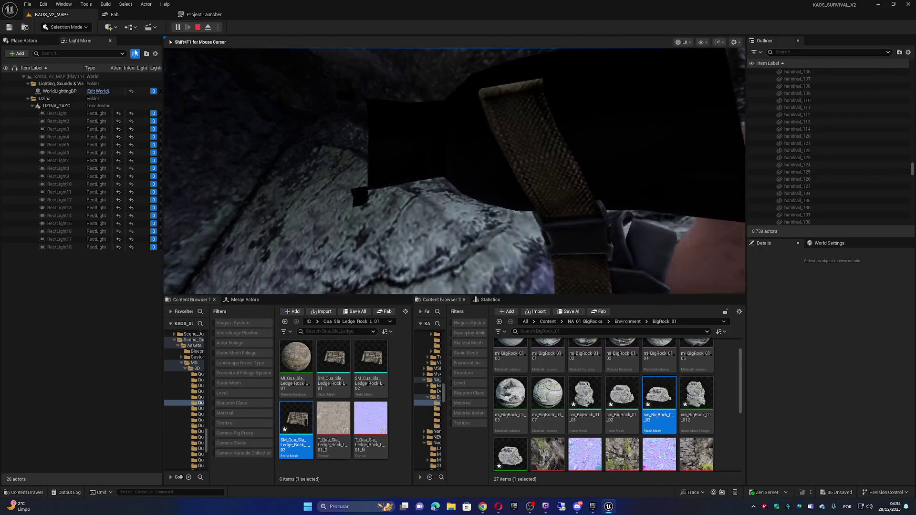
key("w")
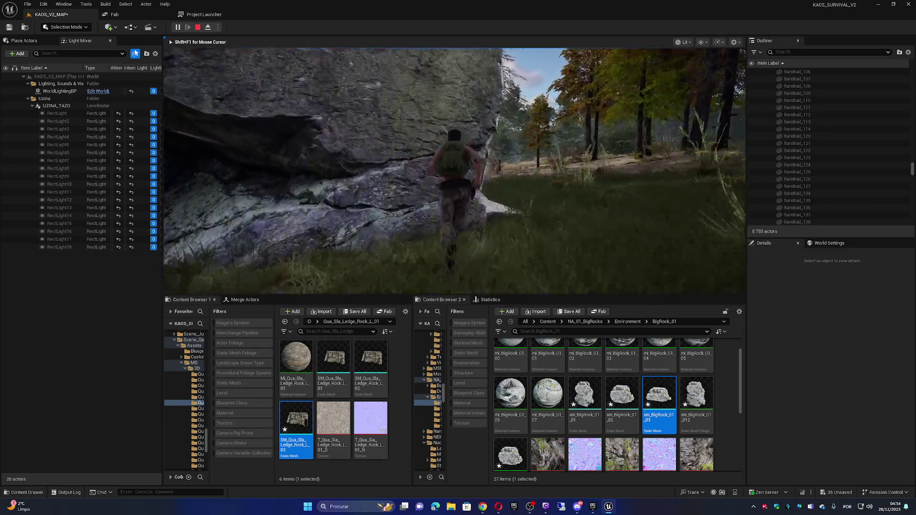
key("w")
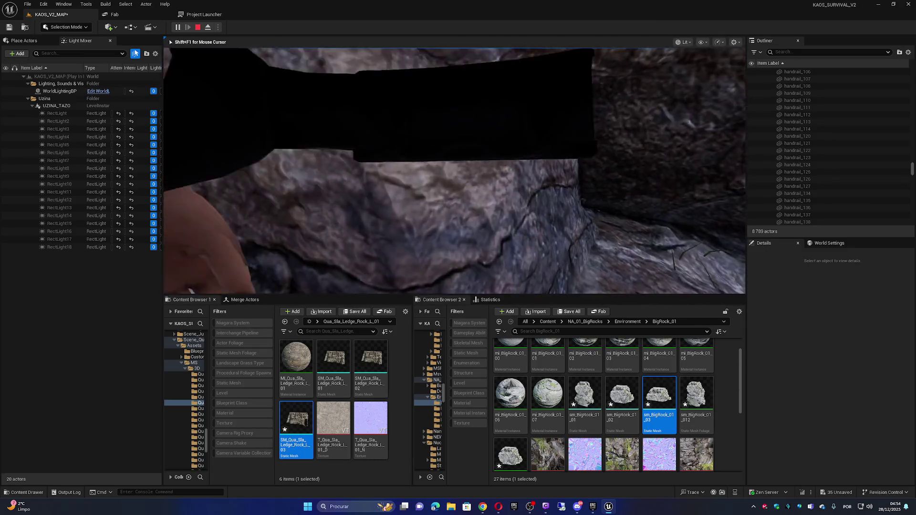
key("w")
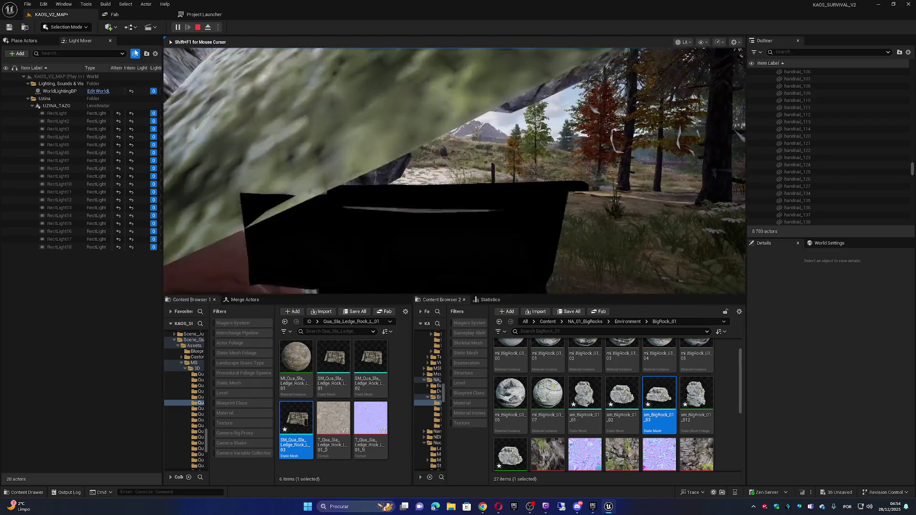
key("w")
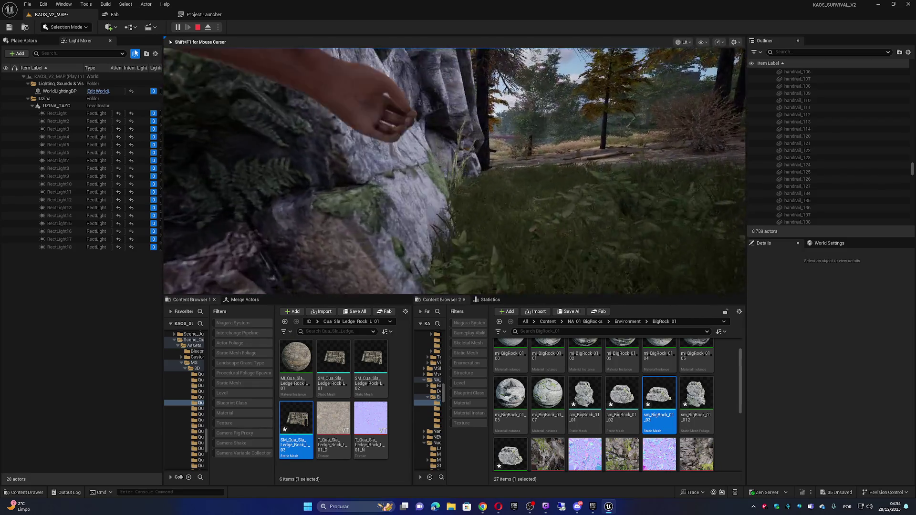
key("w")
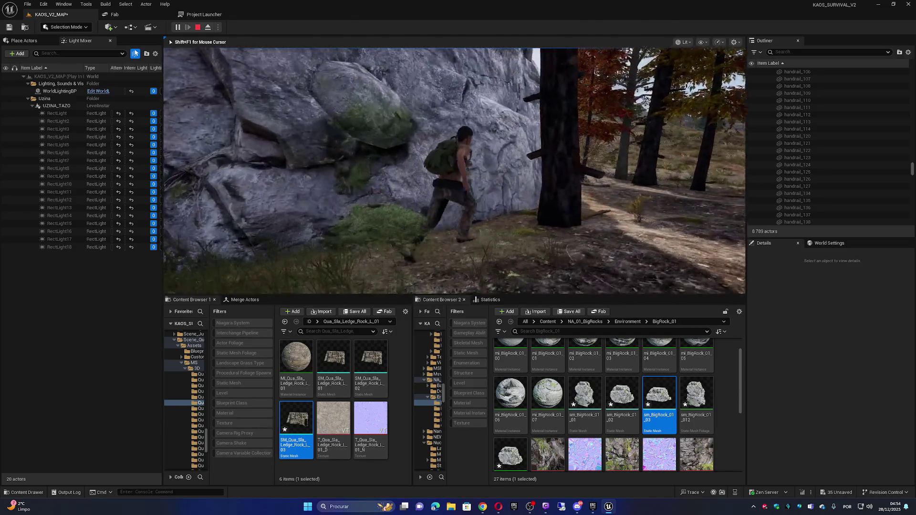
key("w")
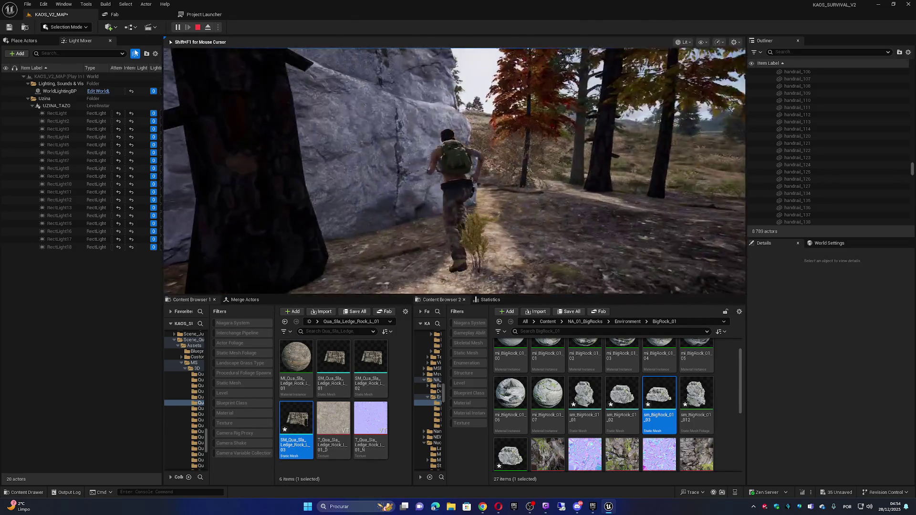
key("w")
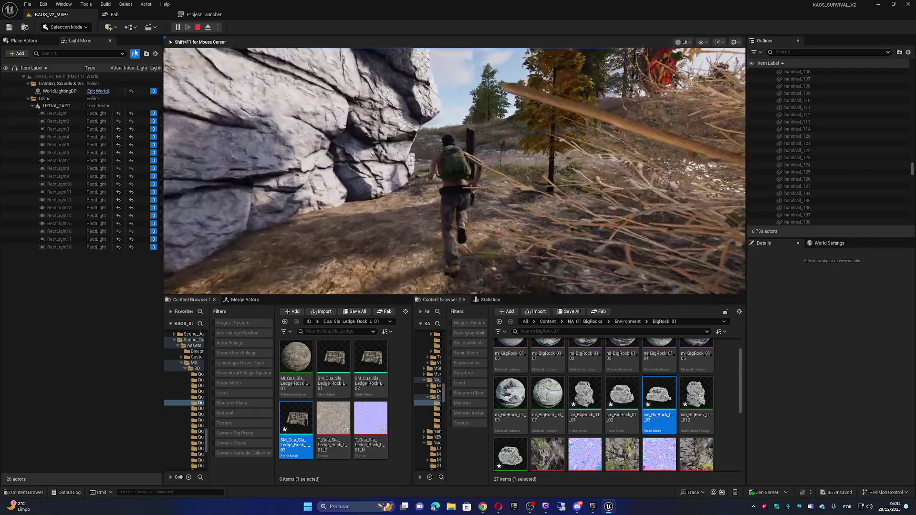
key("w")
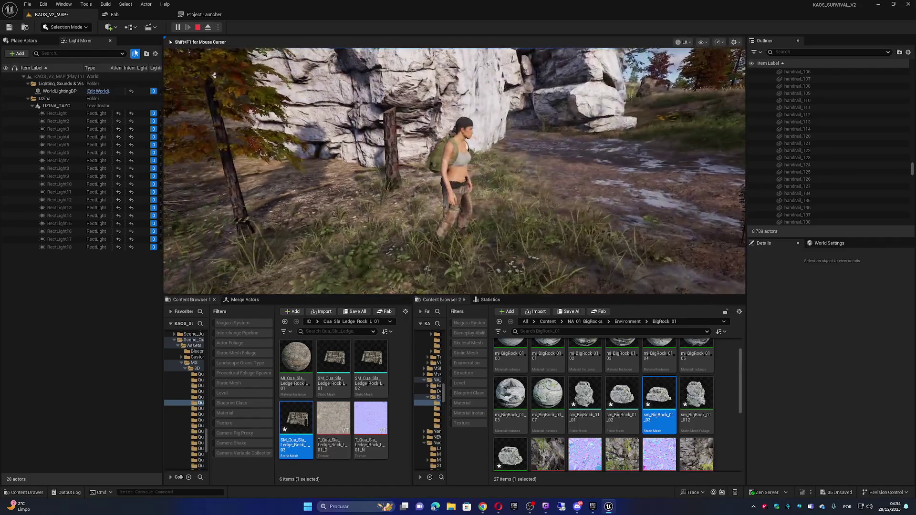
key("e")
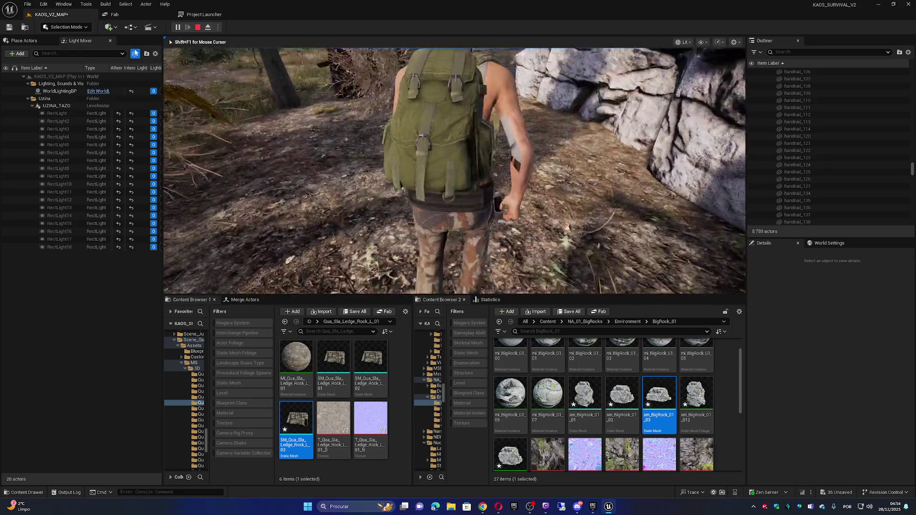
key("w")
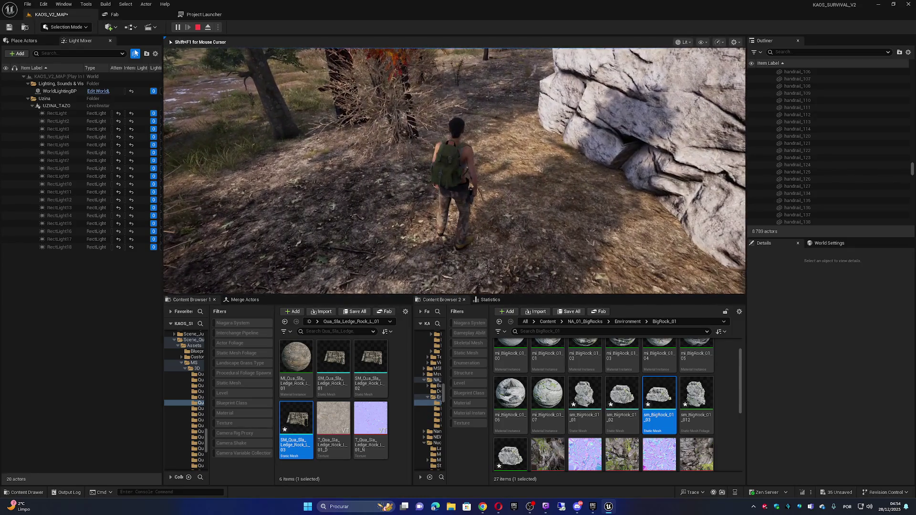
key("s")
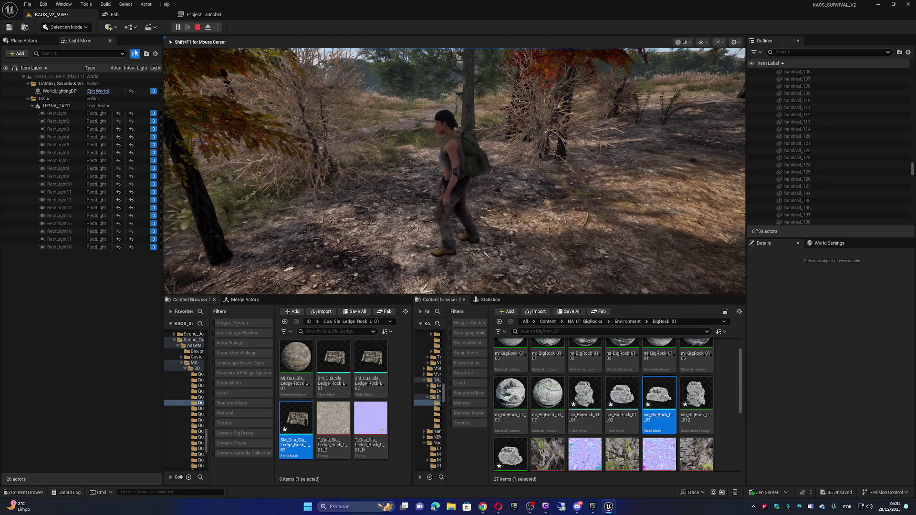
key("w")
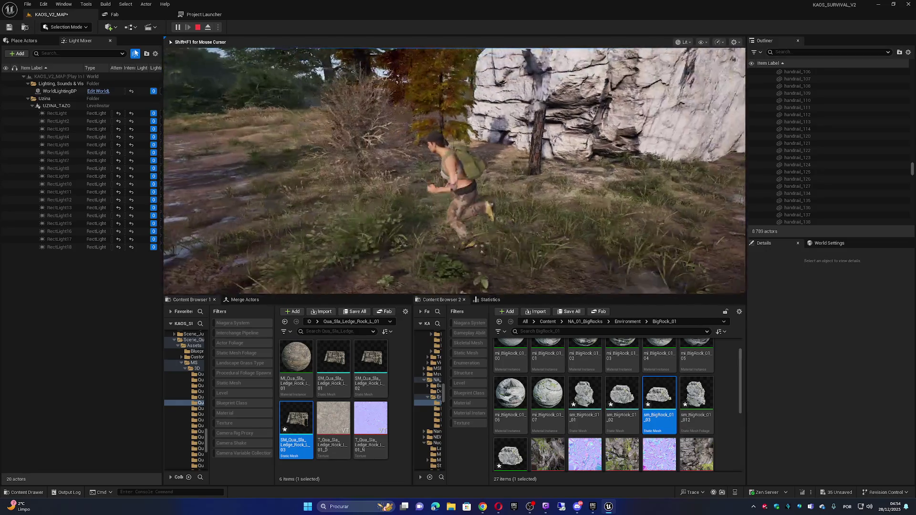
key("w")
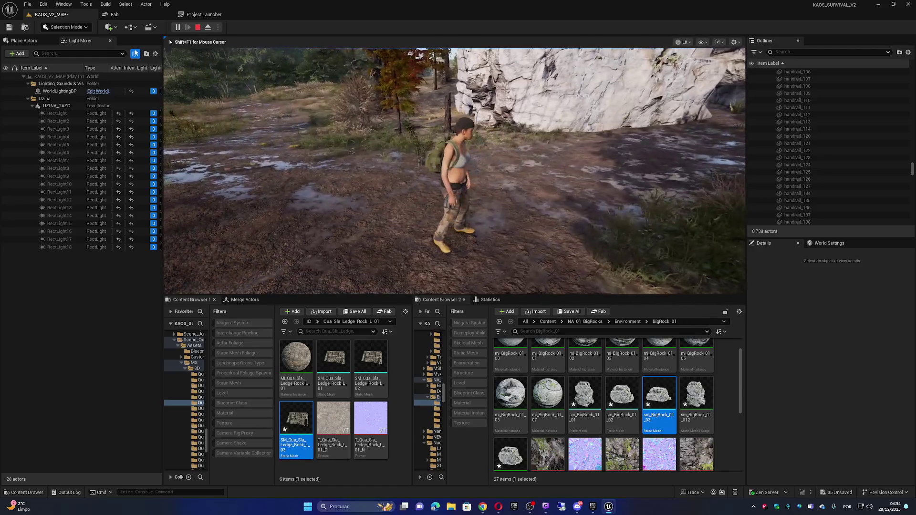
key("w")
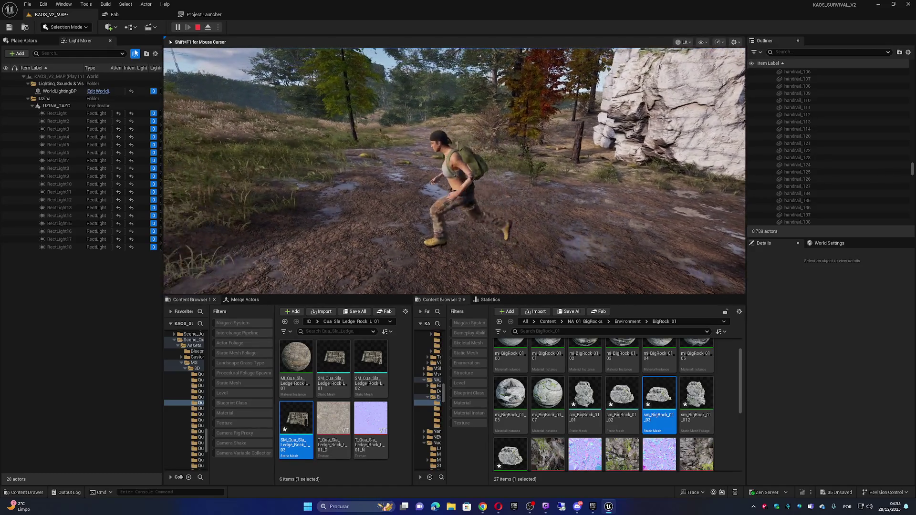
key("w")
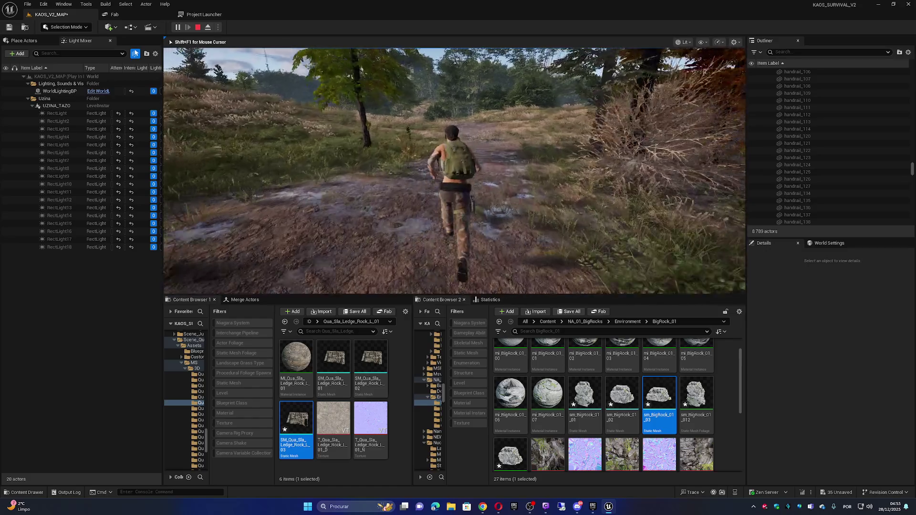
key("w")
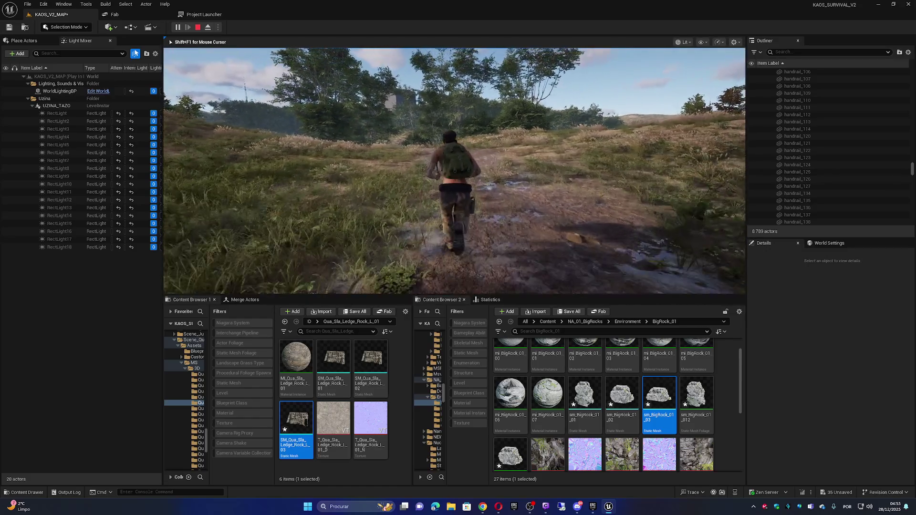
key("w")
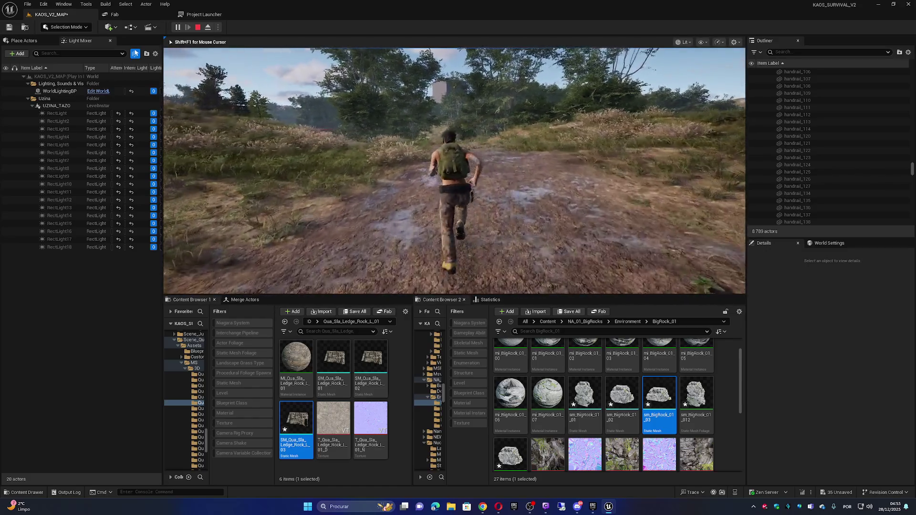
key("w")
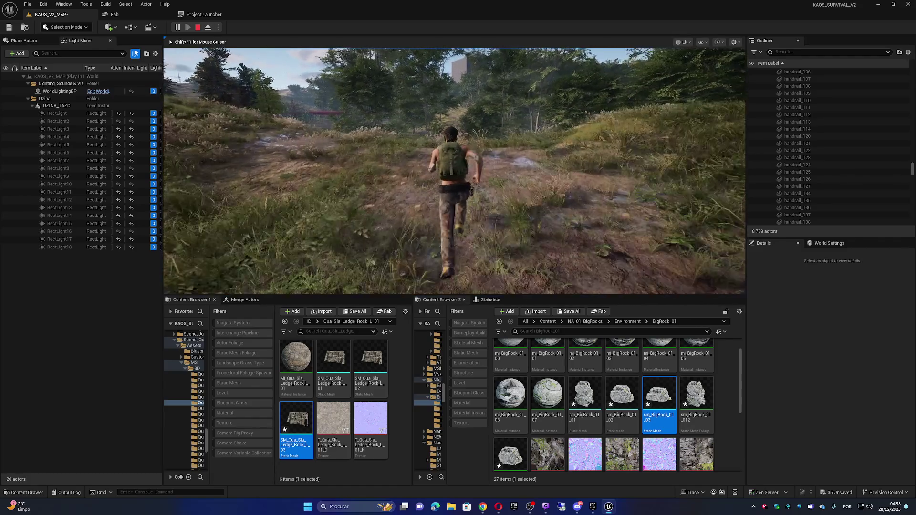
key("w")
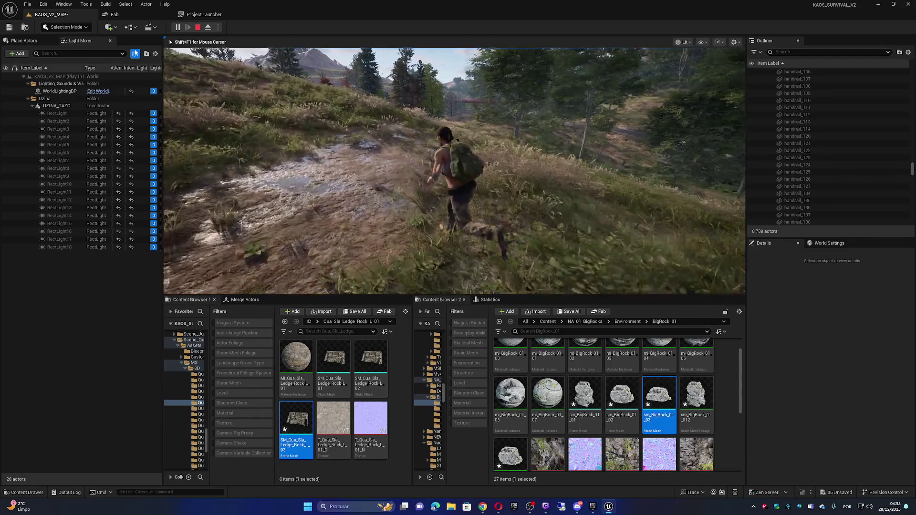
key("w")
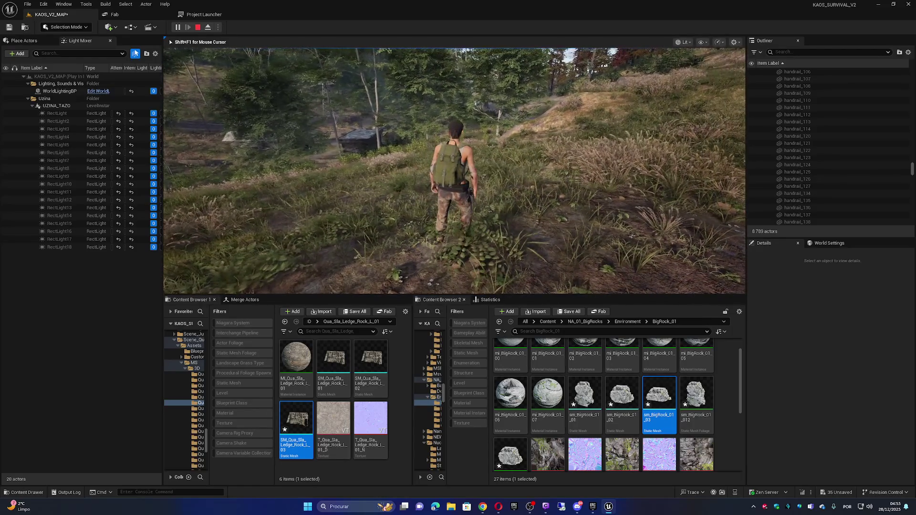
key("w")
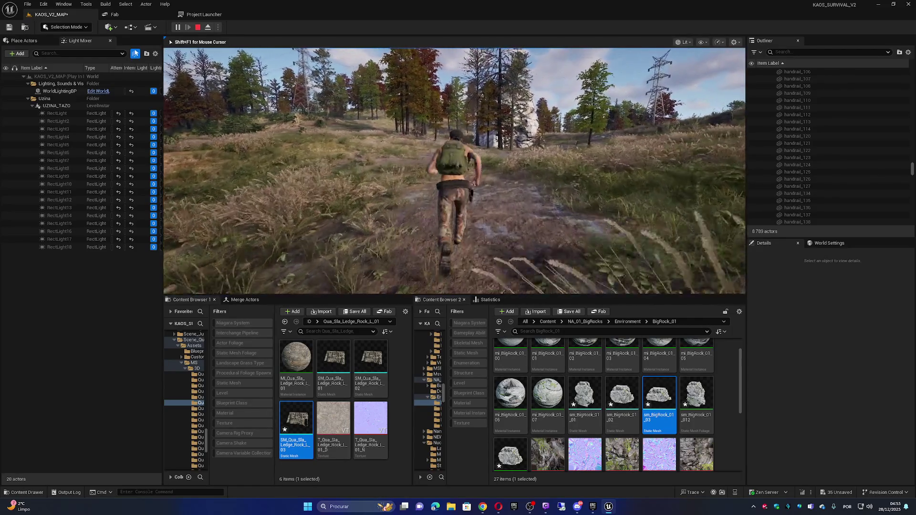
key("w")
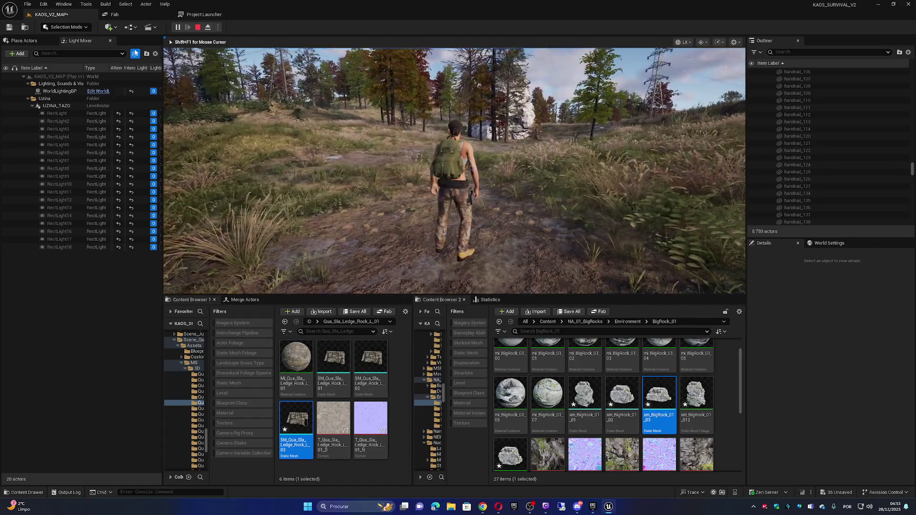
key("w")
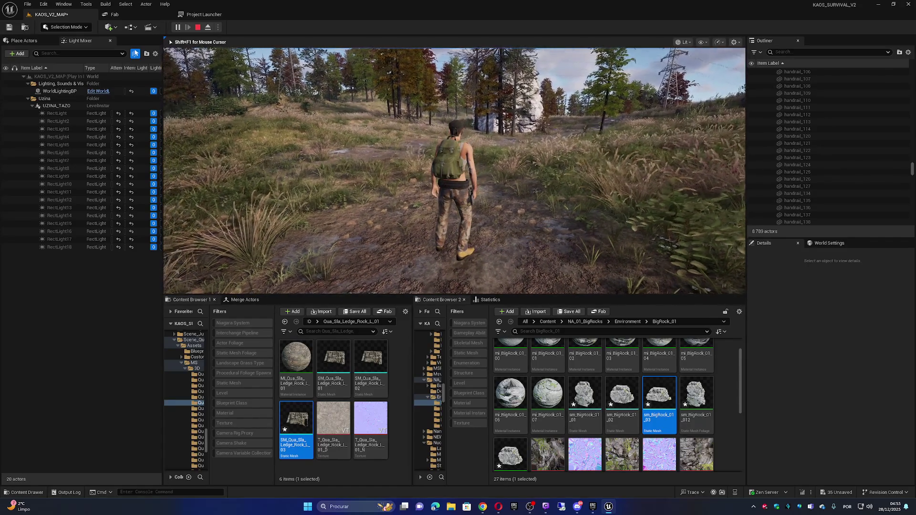
key("a")
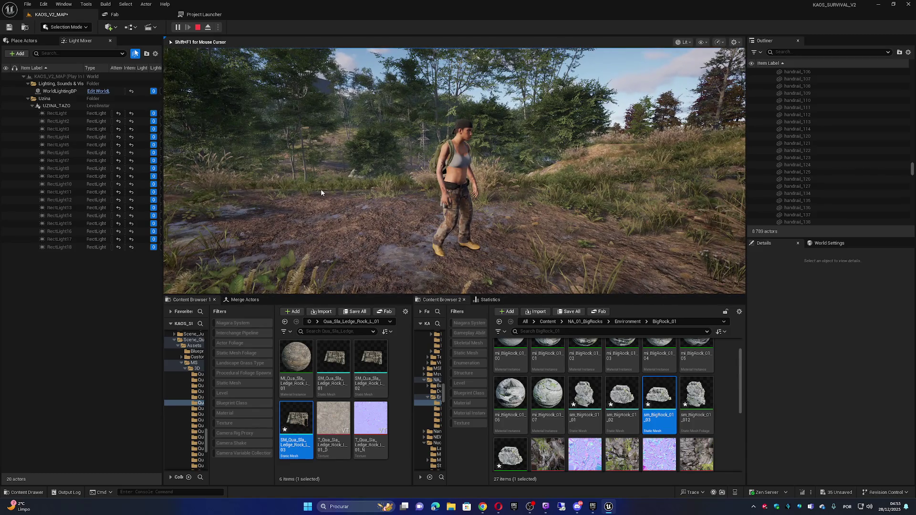
key("Escape")
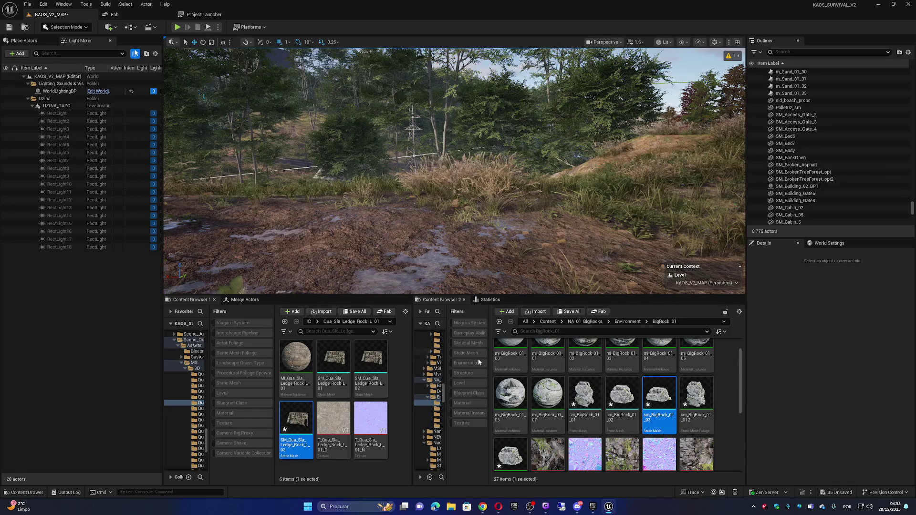
Filter the top-level Content folder to 'plank' assets showing only static meshes.
left_click(548, 322)
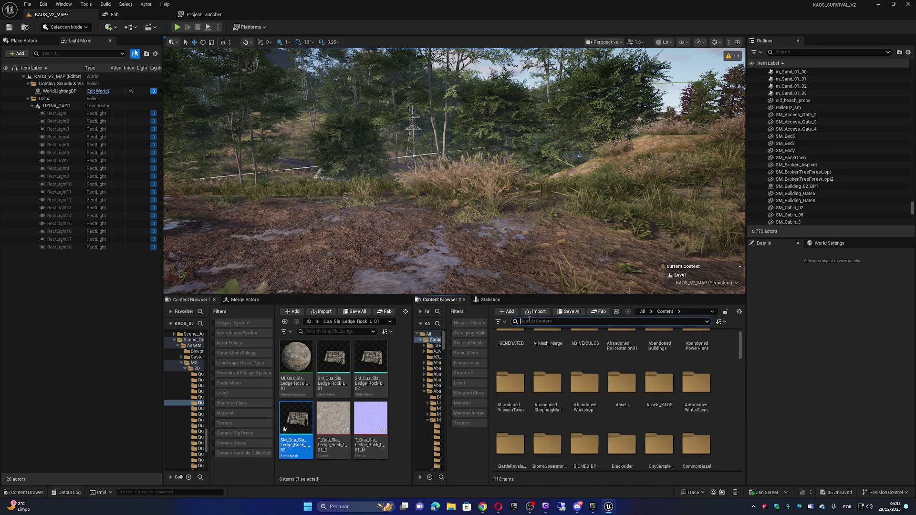
type("Rlac")
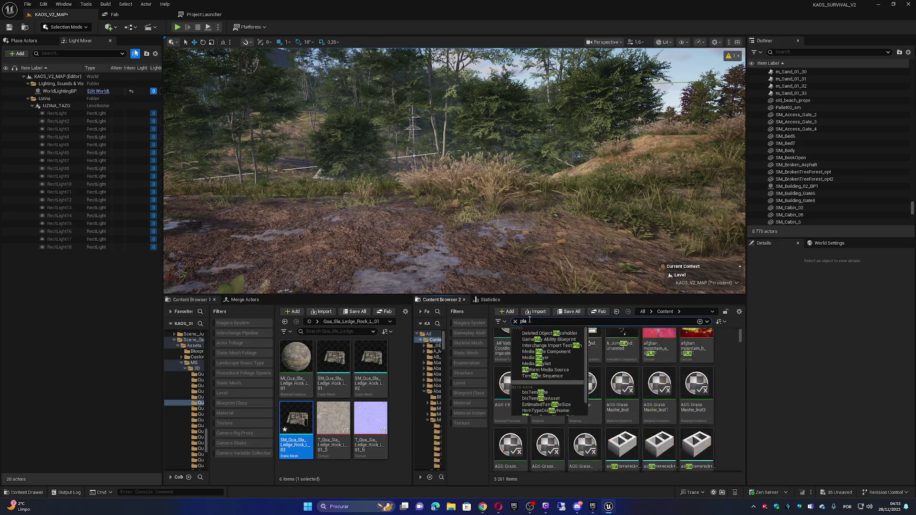
type("k")
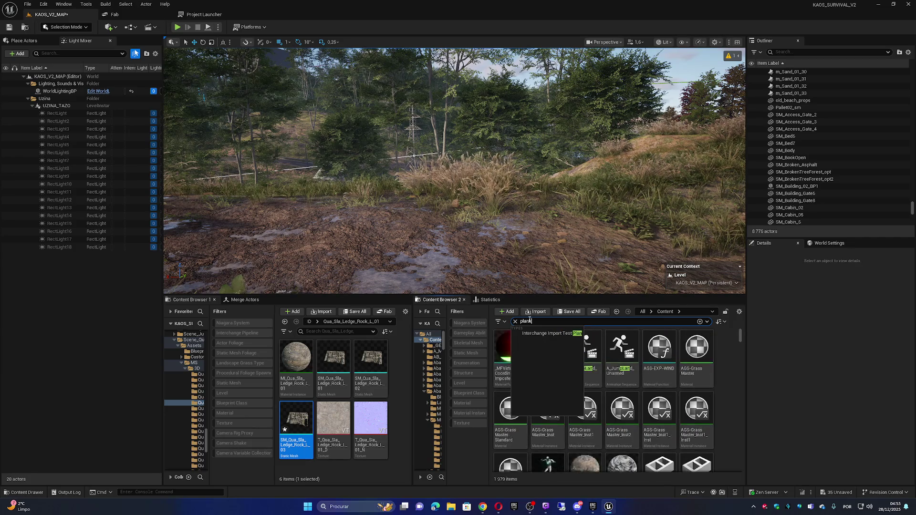
type("k")
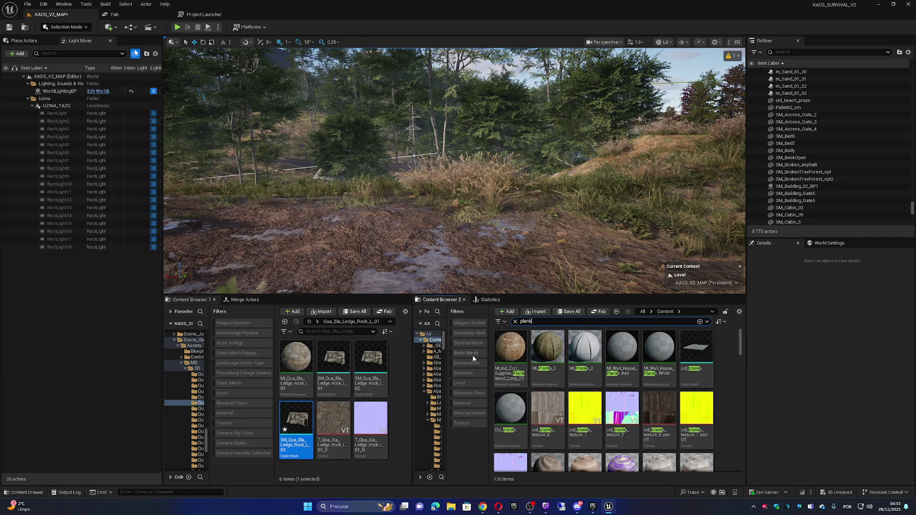
left_click(466, 354)
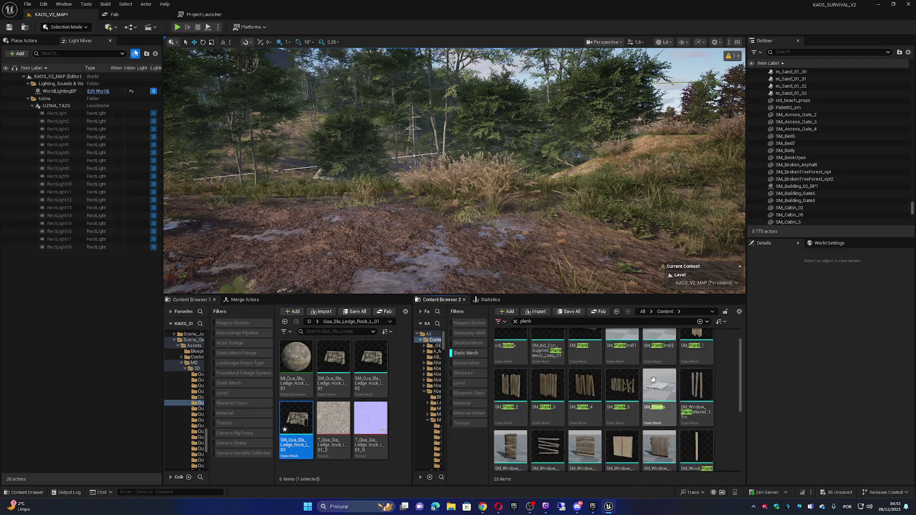
Test-place SM_Wood_Plank06 on the terrain, then delete the placed planks.
scroll(665, 393, "down", 3)
left_click_drag(522, 259, 522, 219)
left_click(548, 440)
left_click_drag(454, 239, 453, 205)
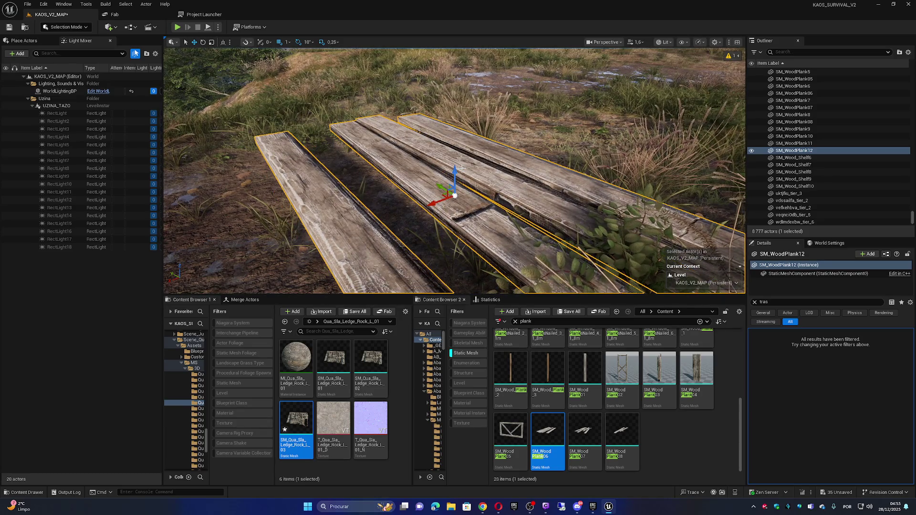
key("Delete")
left_click(72, 28)
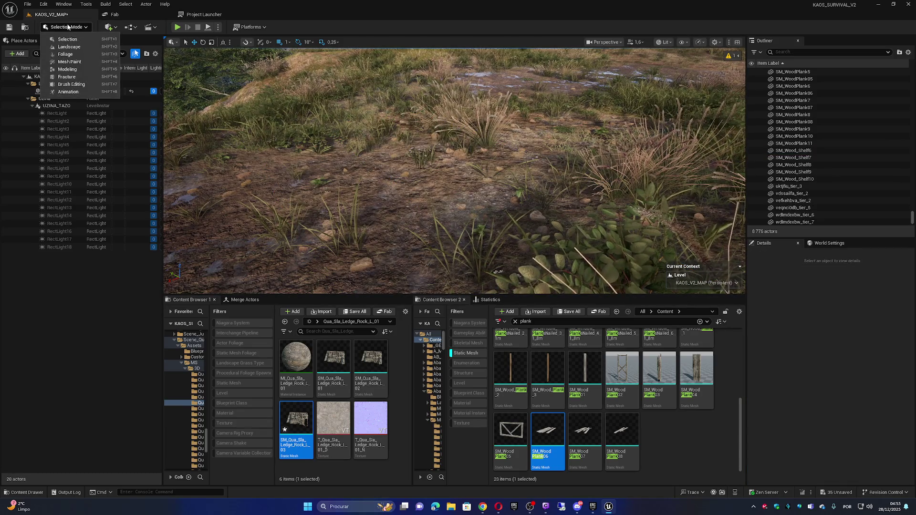
Switch to Foliage mode, search foliage for 'plank', then clear the search to list every type.
left_click(71, 55)
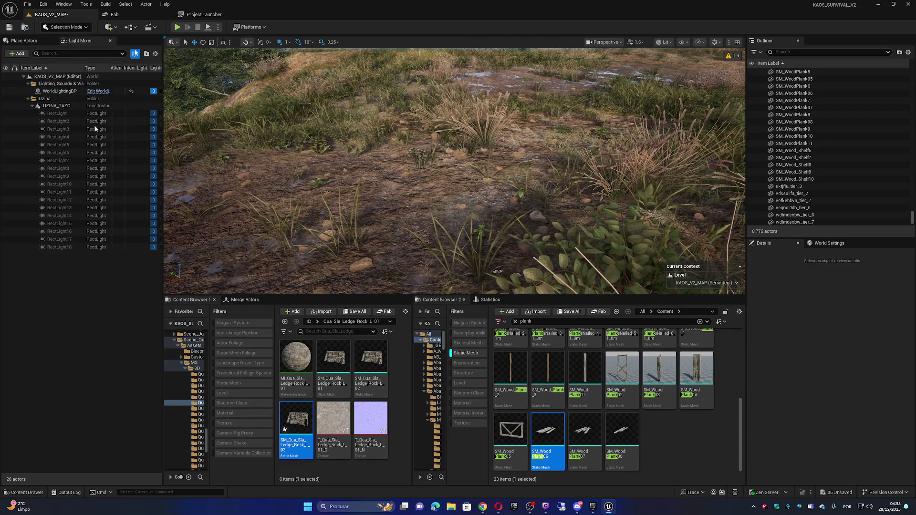
type("plan")
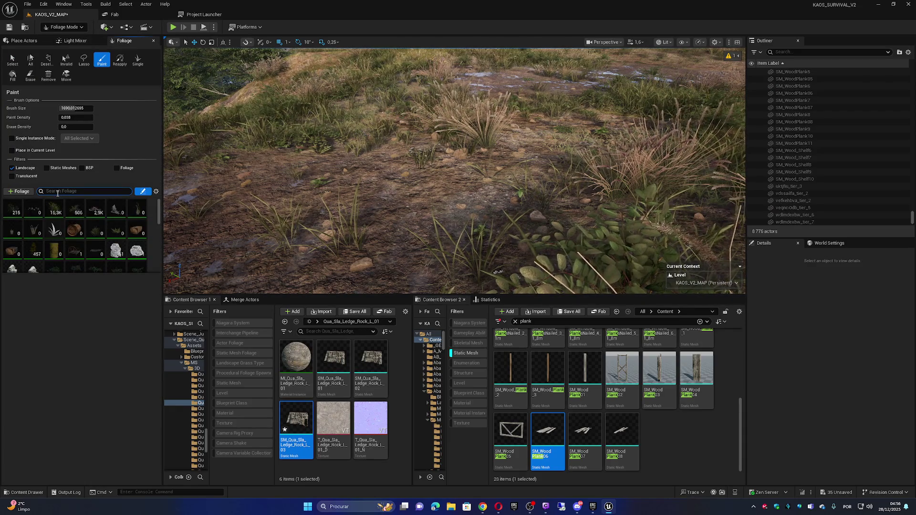
type("k")
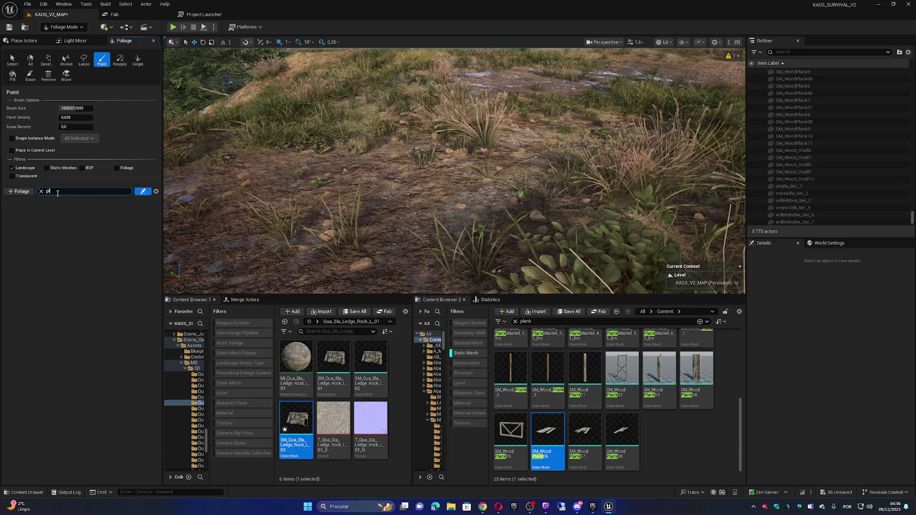
key("ctrl+a")
type("ta")
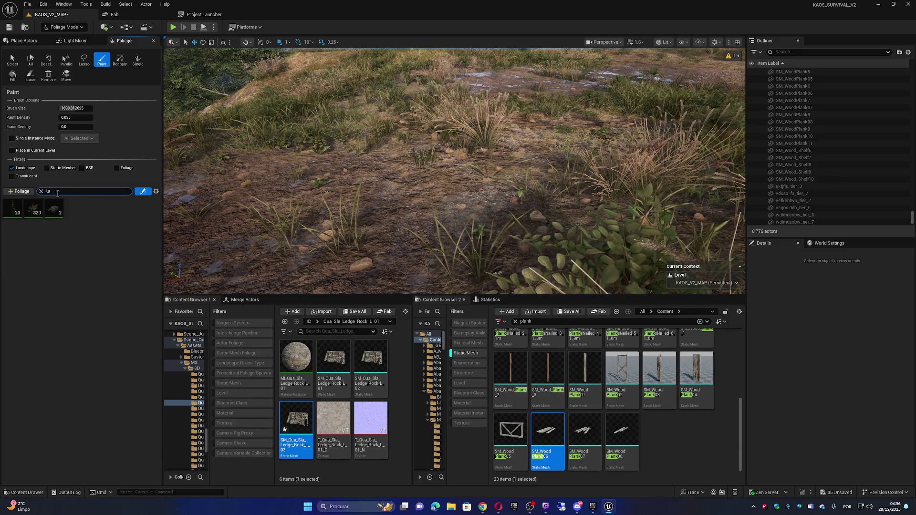
key("BackSpace")
key("BackSpace")
left_click_drag(548, 429, 106, 234)
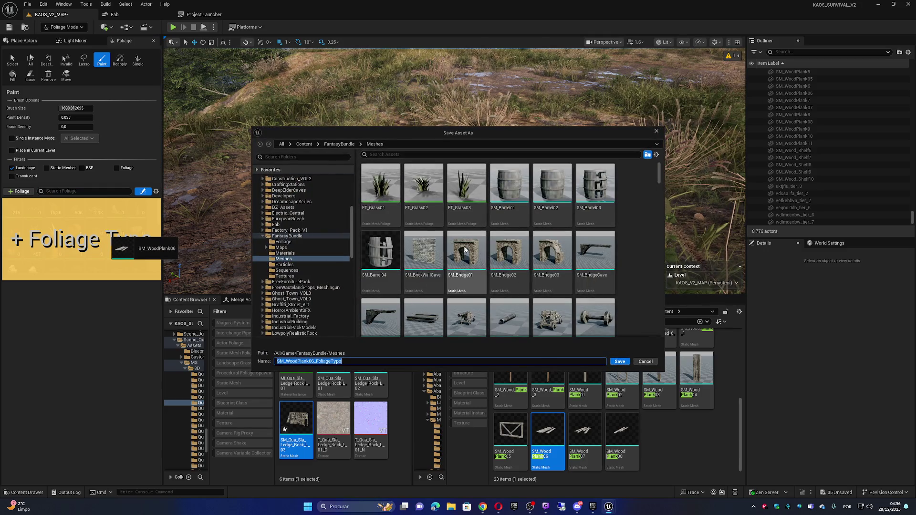
Save SM_WoodPlank06 as a new foliage type named SM_WoodPlank.
scroll(532, 250, "down", 3)
scroll(532, 251, "down", 5)
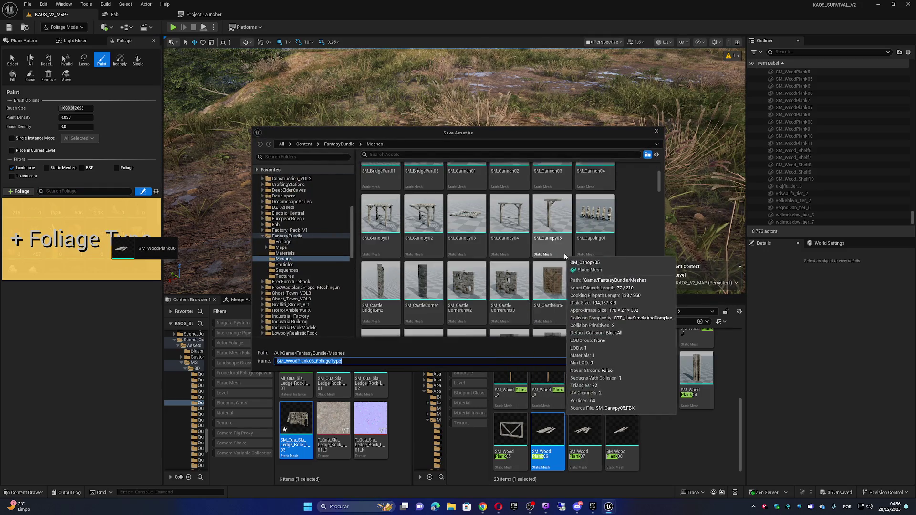
scroll(573, 251, "down", 8)
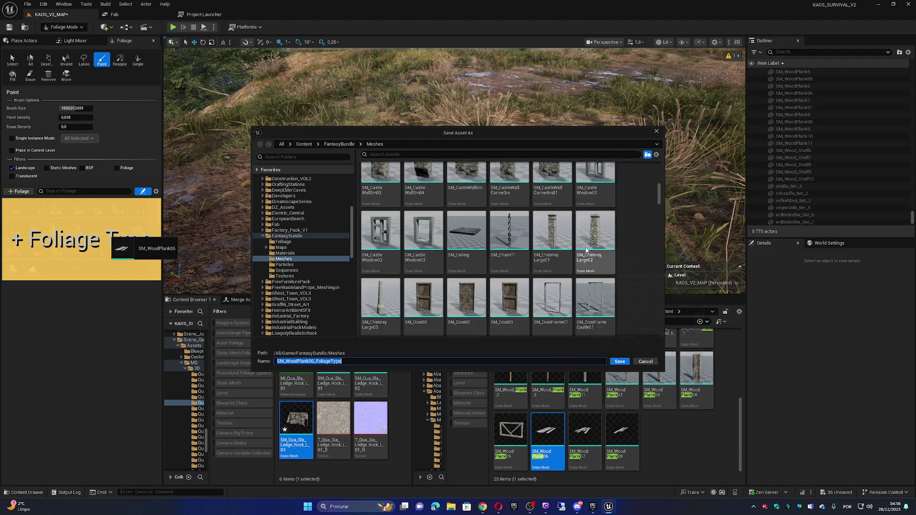
scroll(577, 265, "down", 8)
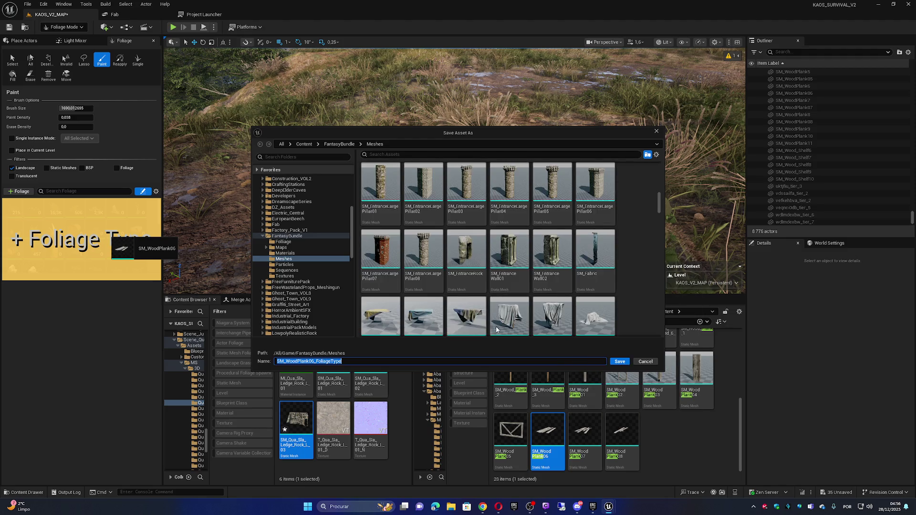
scroll(564, 285, "down", 5)
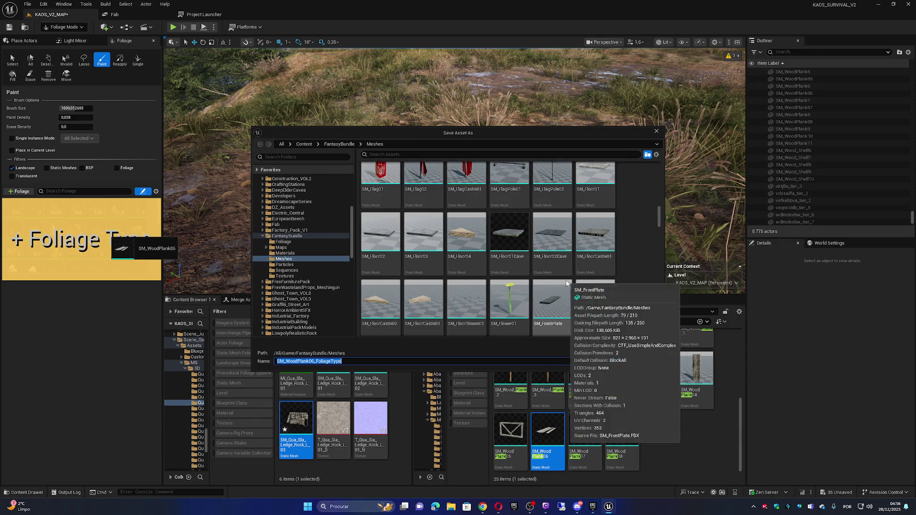
left_click_drag(660, 229, 662, 331)
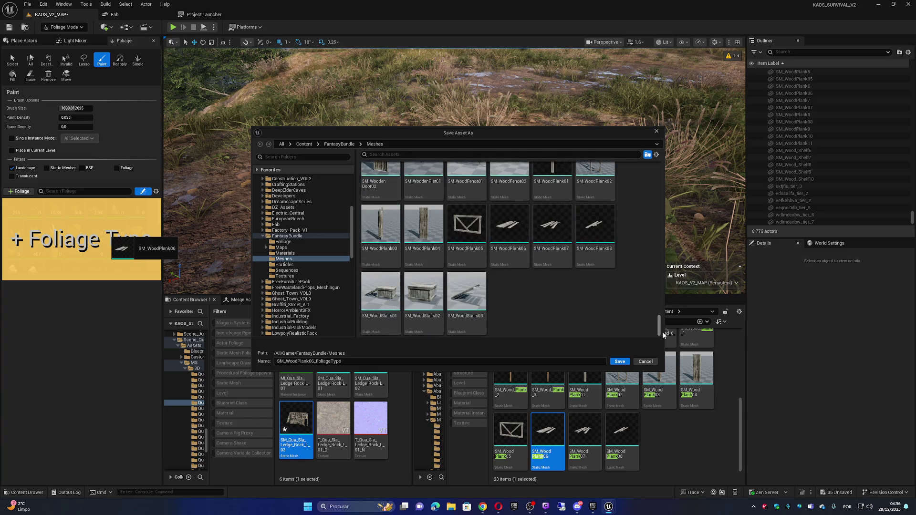
left_click(509, 225)
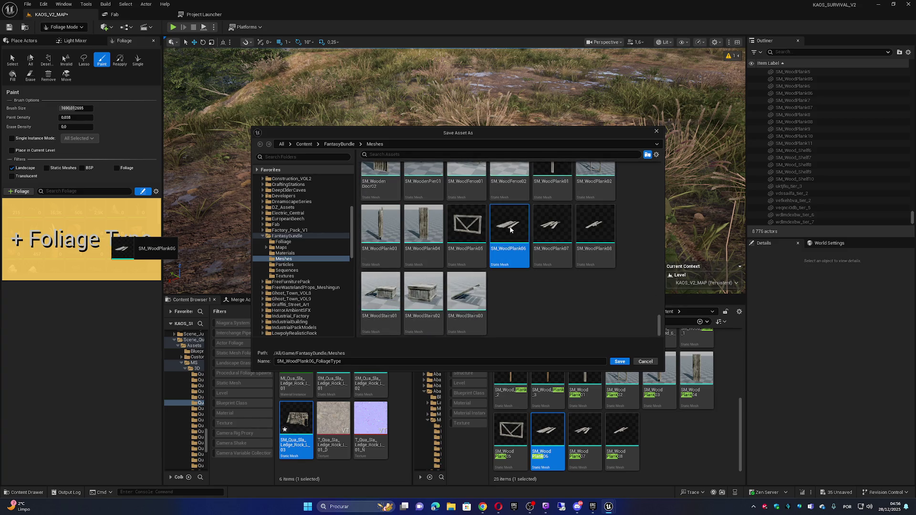
double_click(315, 362)
left_click(316, 362)
key("BackSpace")
key("BackSpace")
left_click(620, 362)
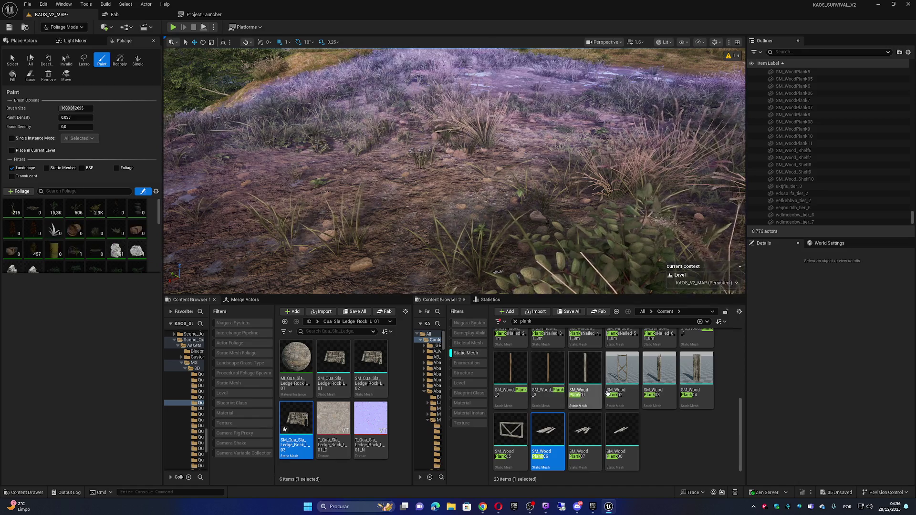
Add SM_WoodPlank07 as a second foliage type saved as SM_WoodPlank2.
mouse_move(585, 429)
left_mouse_down()
mouse_move(143, 262)
mouse_move(85, 219)
left_mouse_up()
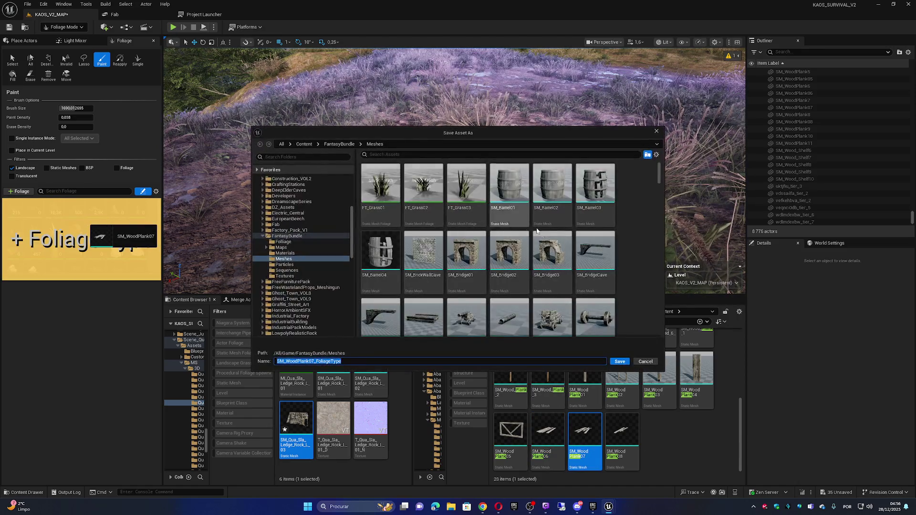
mouse_move(660, 178)
left_mouse_down()
mouse_move(659, 253)
mouse_move(642, 327)
left_mouse_up()
left_click(594, 223)
left_click_drag(318, 362, 310, 362)
type("2")
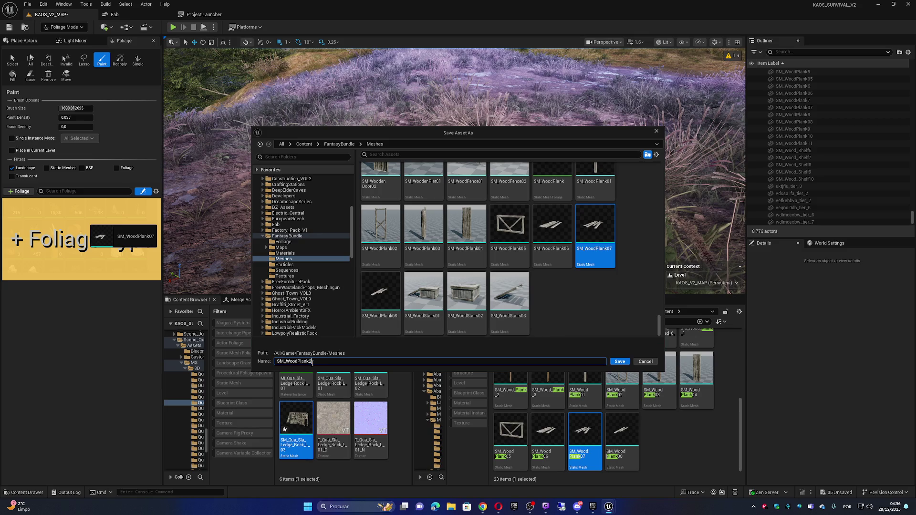
left_click(620, 362)
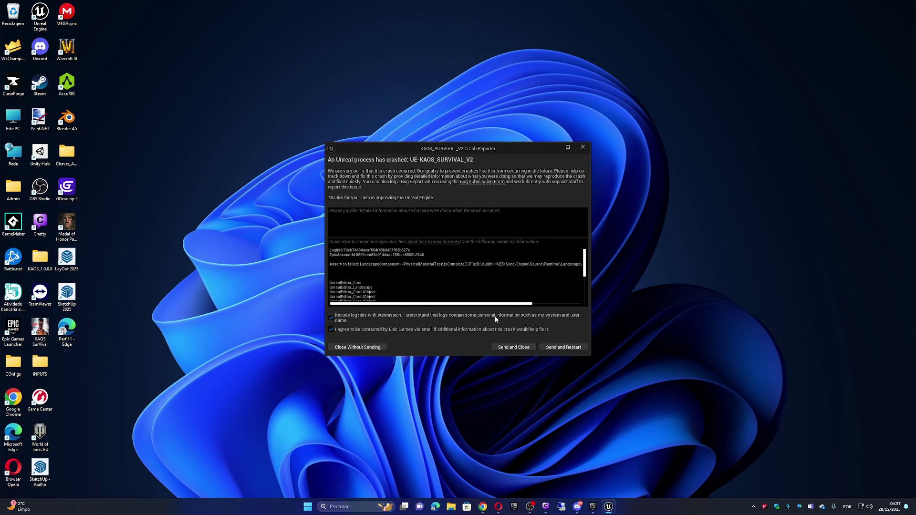
Send the crash report and restart the editor.
left_click(558, 350)
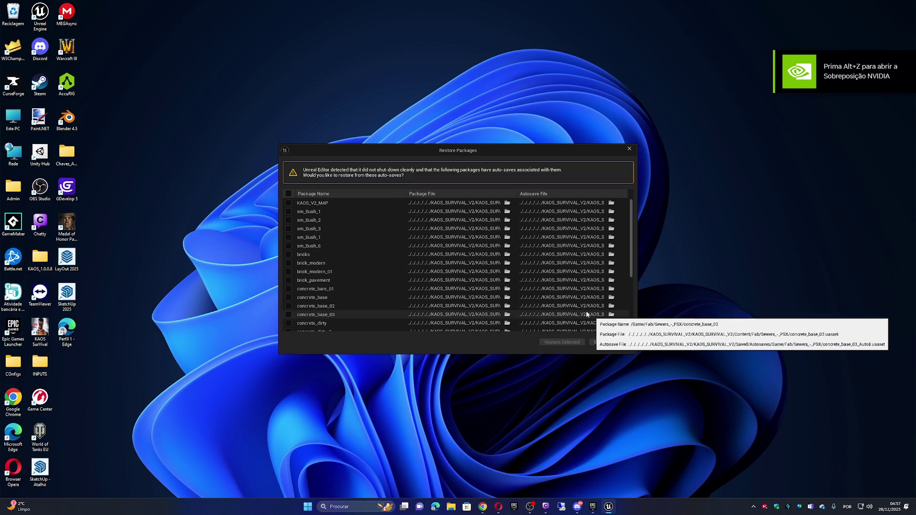
Select all packages, including KAOS_V2_MAP, and restore them from their auto-saves.
left_click(289, 194)
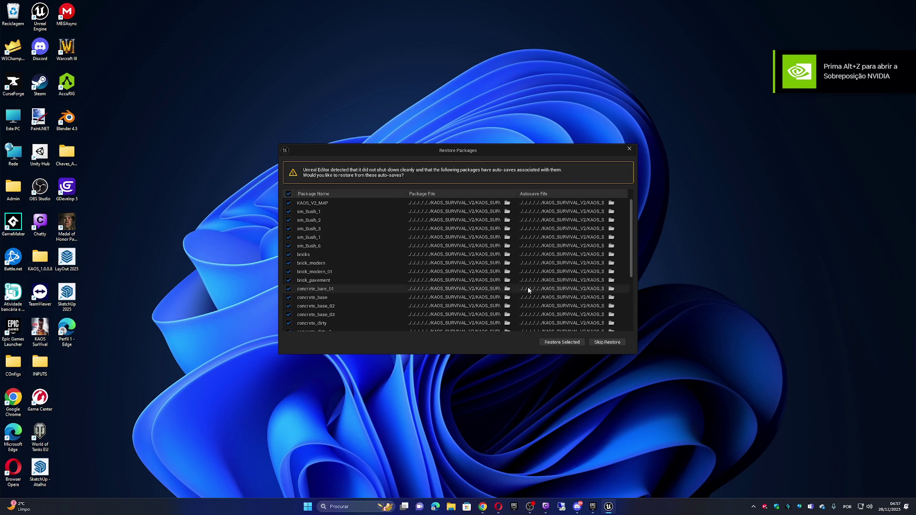
scroll(528, 287, "down", 5)
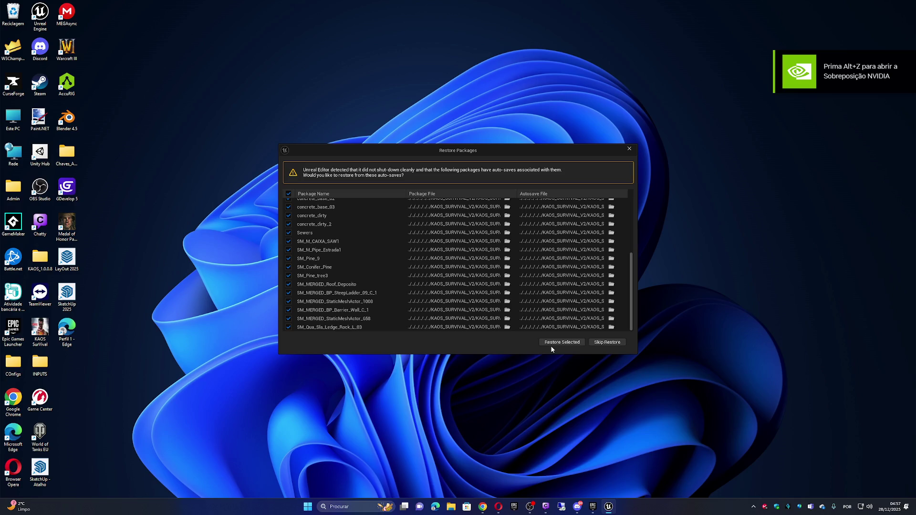
left_click(553, 344)
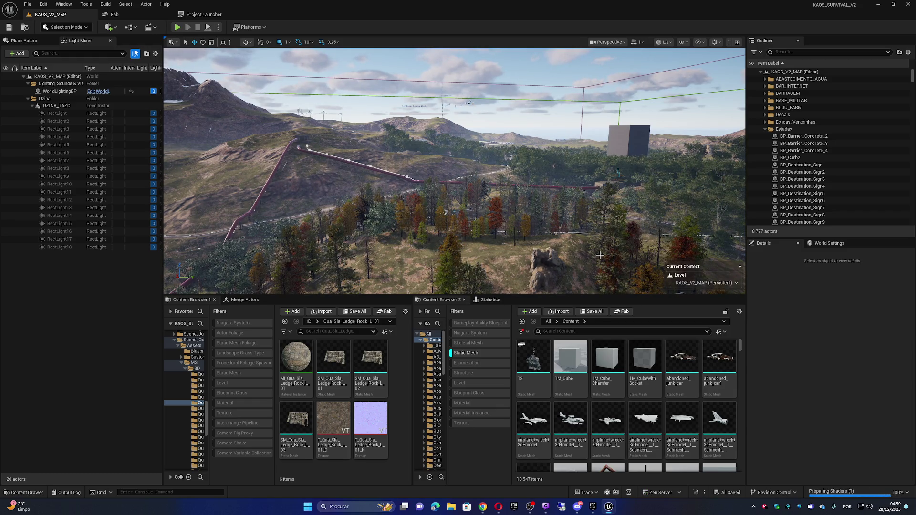
Fly the camera over the restored KAOS_V2_MAP wooded hillside to check it loaded.
mouse_move(600, 256)
left_mouse_down()
mouse_move(597, 288)
mouse_move(591, 211)
mouse_move(592, 287)
mouse_move(591, 267)
mouse_move(601, 263)
mouse_move(479, 199)
left_mouse_up()
scroll(594, 214, "up", 3)
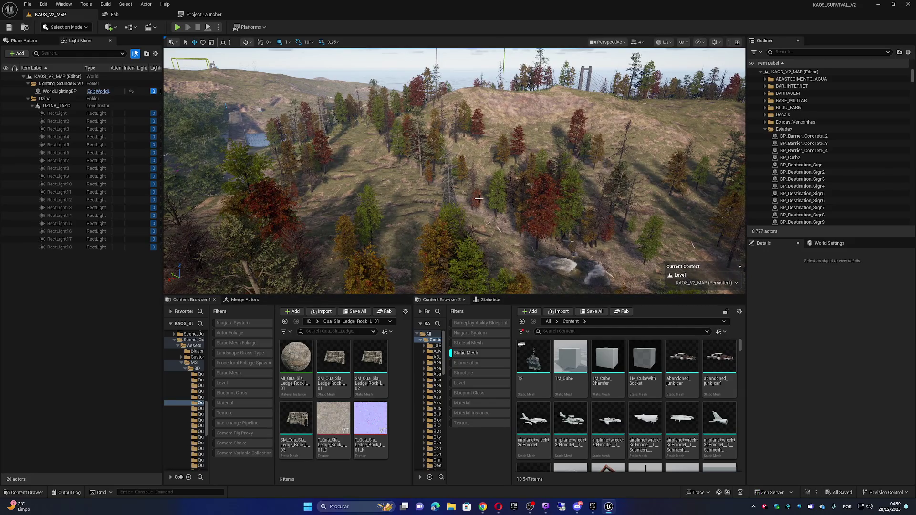